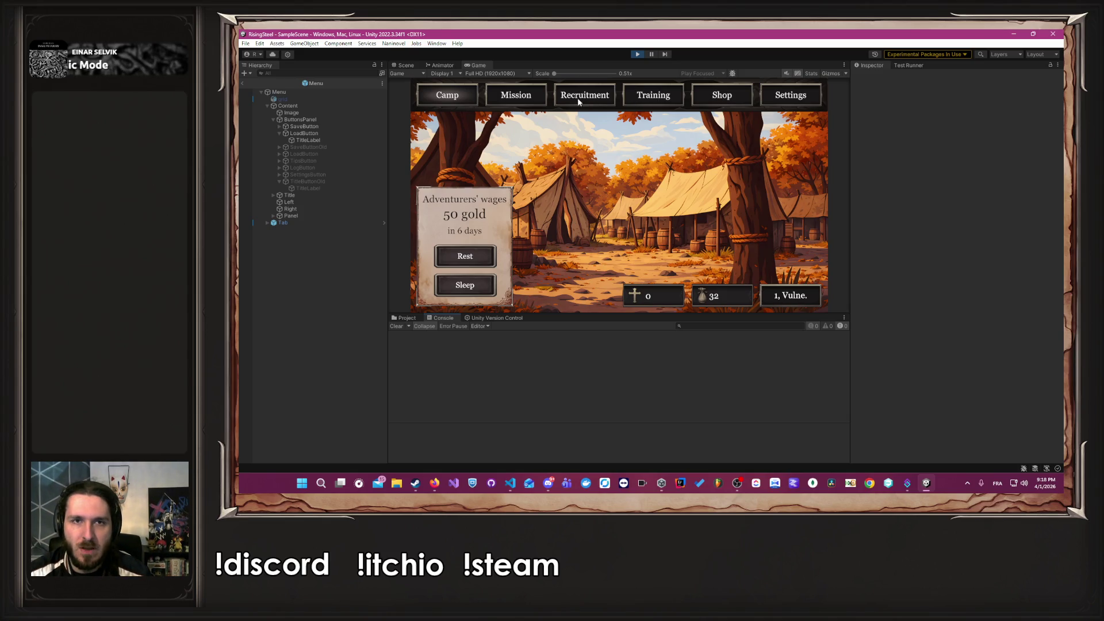
Open Albert's editable stats via Mission and Training, then stop play mode.
click(517, 98)
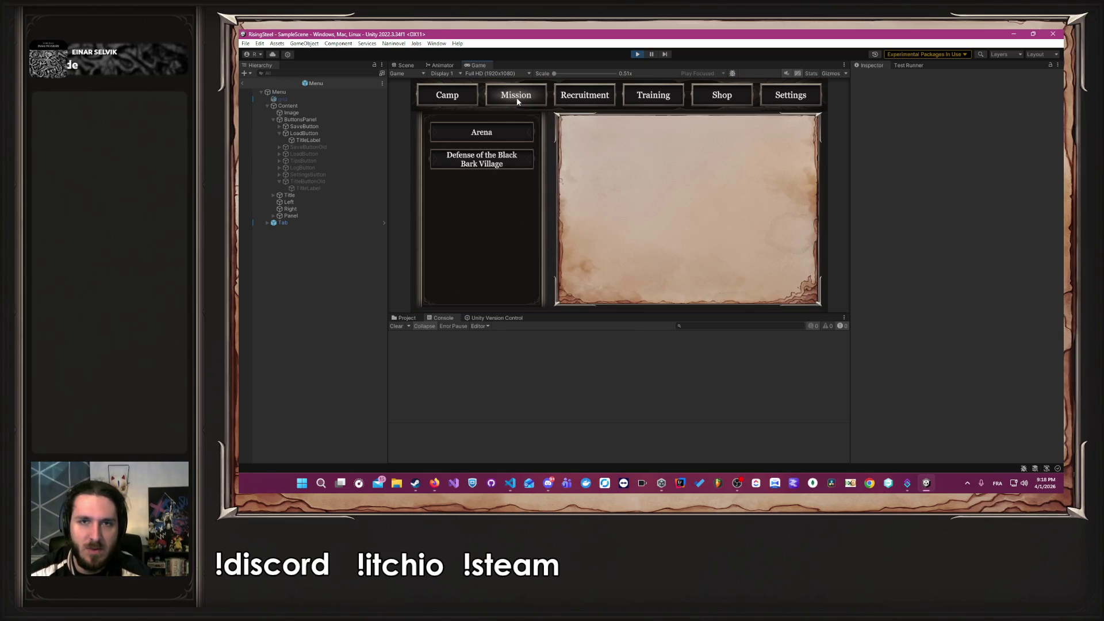
click(658, 98)
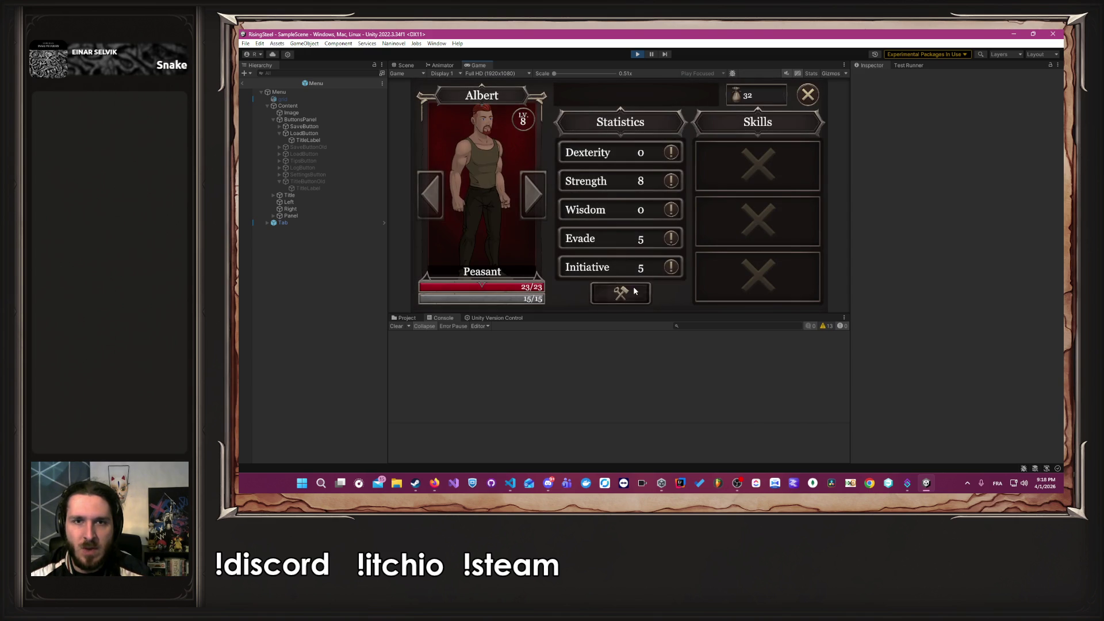
click(635, 291)
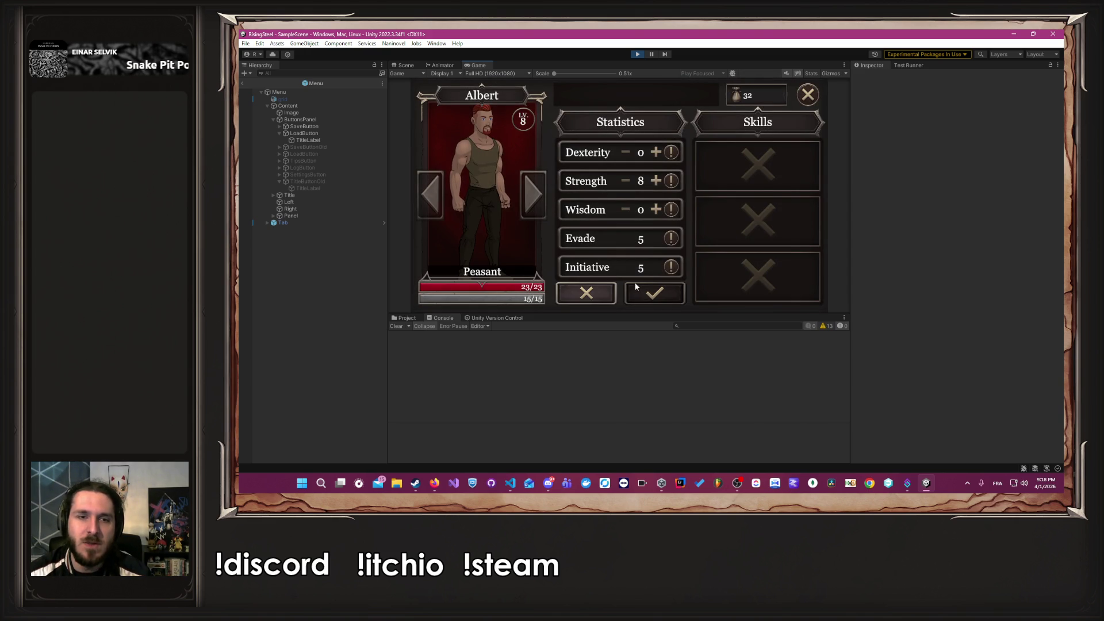
click(637, 55)
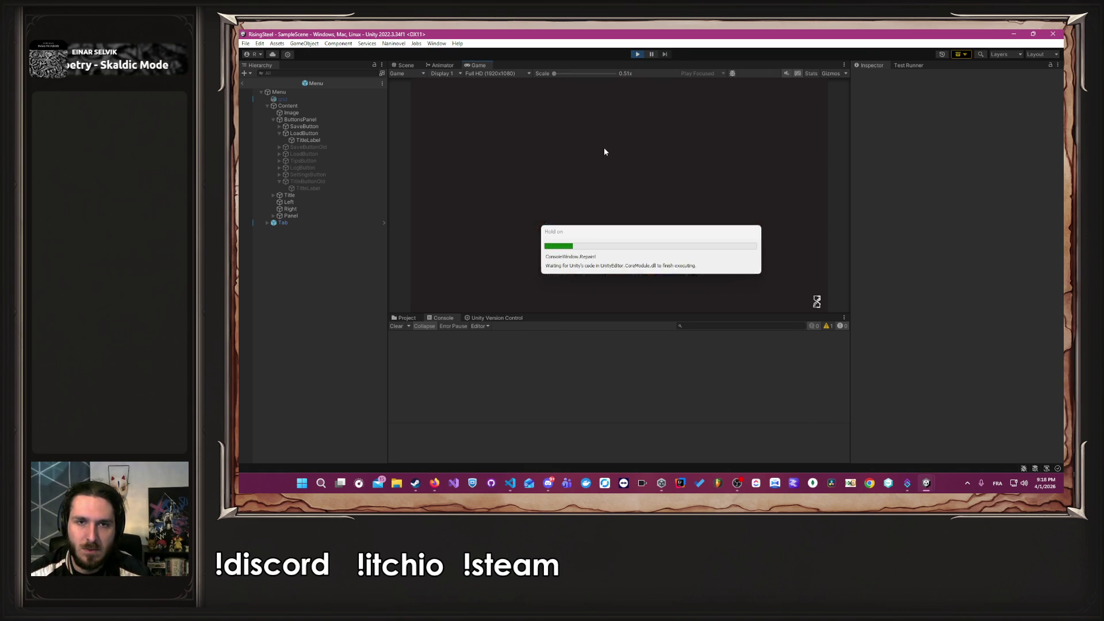
Start a new game with player name 'A' and pick a character to reach camp.
click(622, 144)
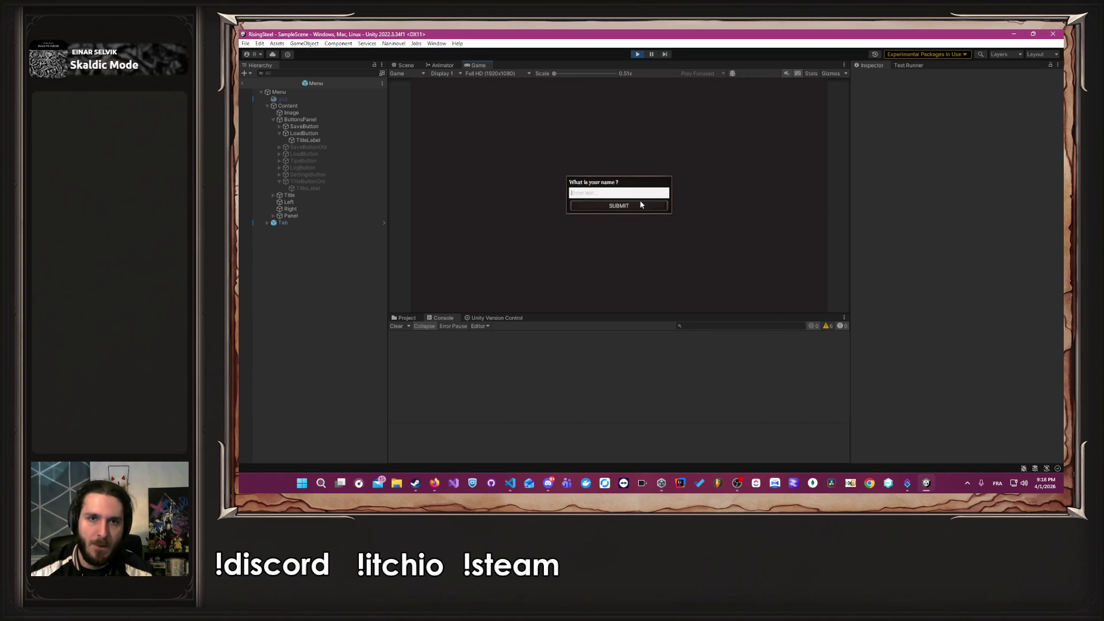
text(A)
click(641, 204)
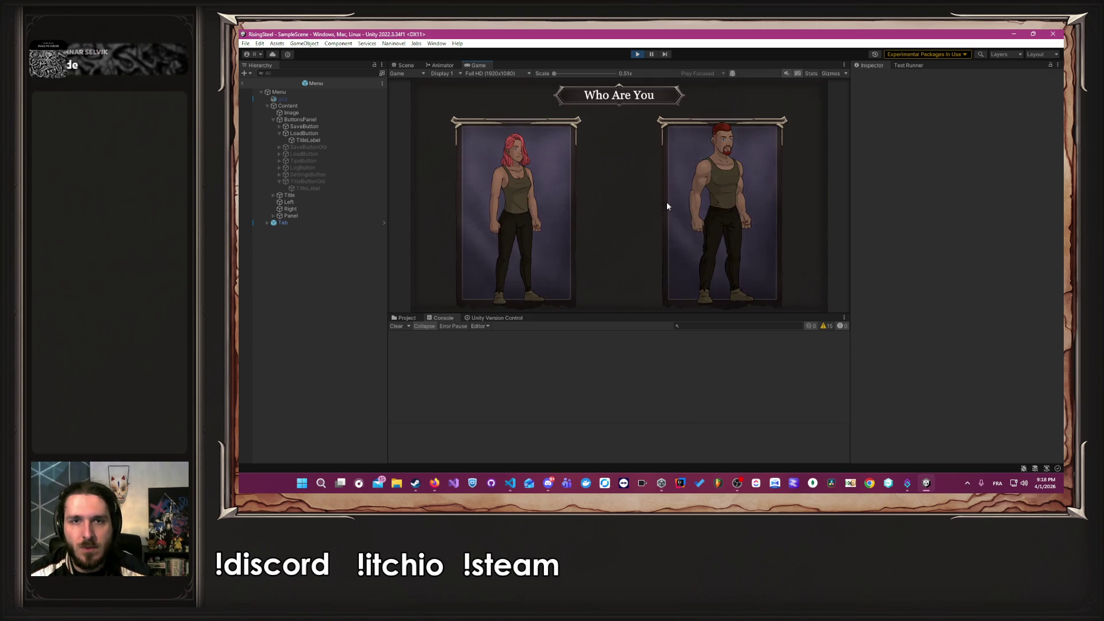
click(667, 203)
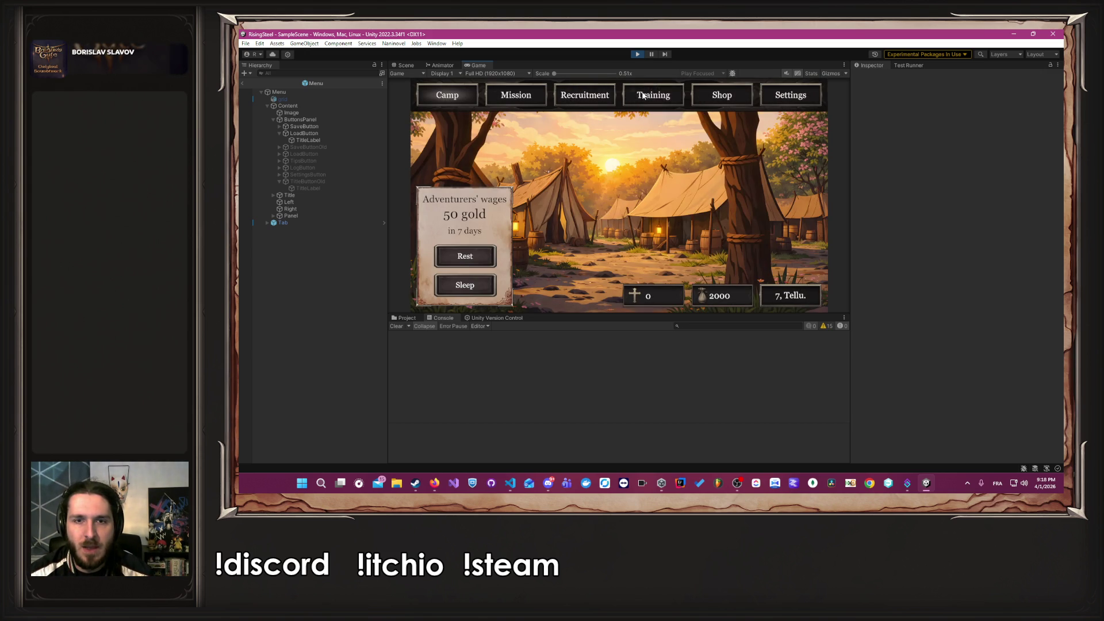
In Training, raise Albert's Wisdom from 0 to 20 and confirm the purchase.
click(653, 95)
click(495, 254)
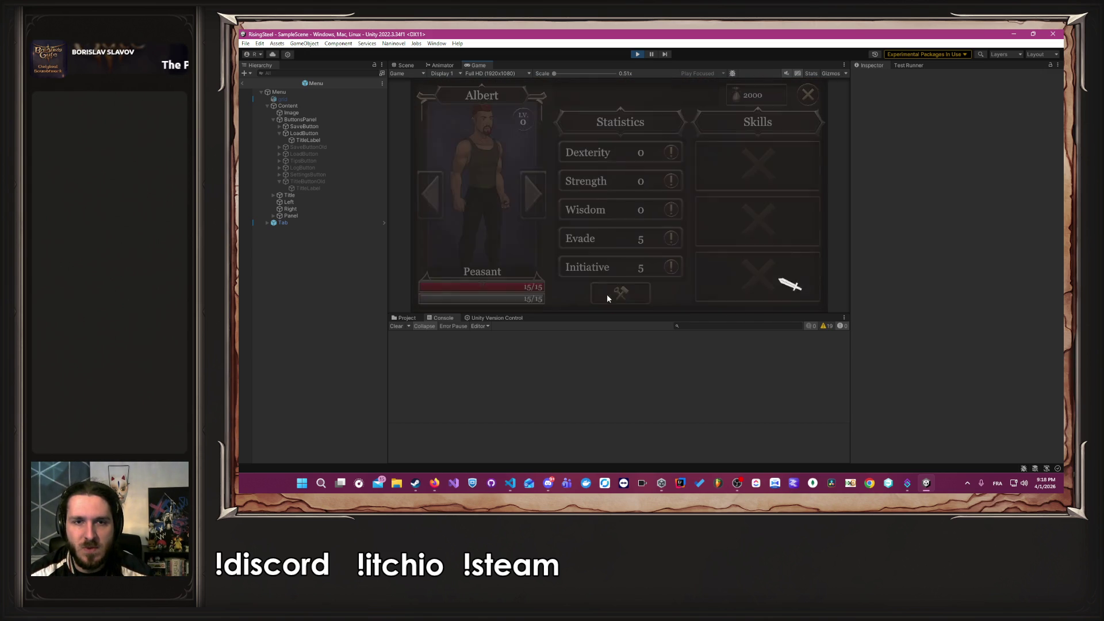
mouse_move(669, 185)
click(652, 212)
click(651, 211)
click(652, 213)
click(652, 214)
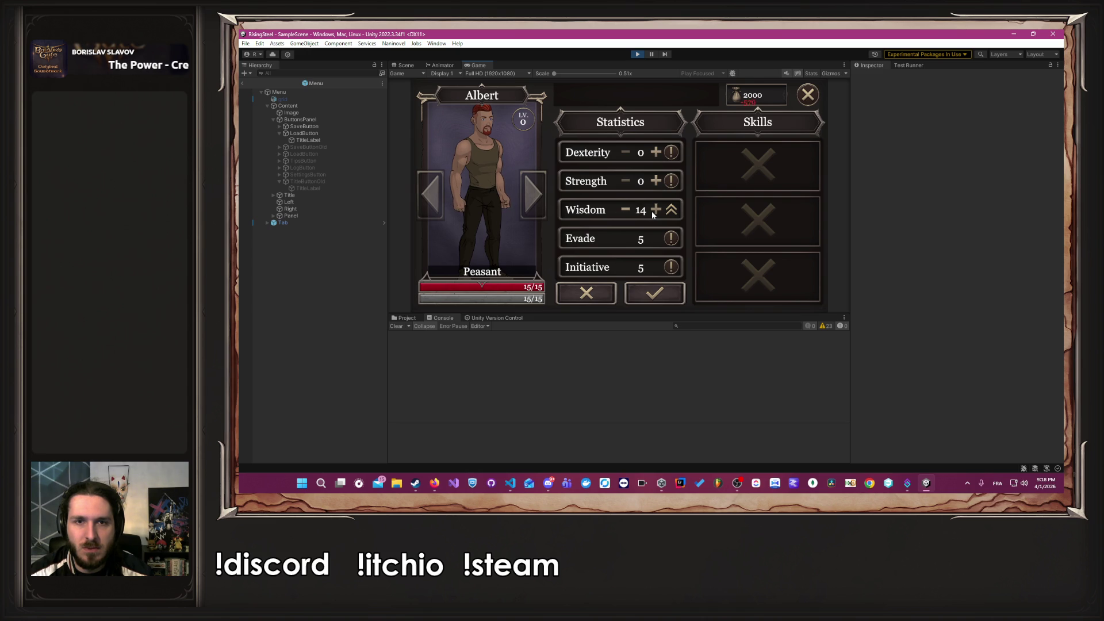
click(655, 294)
click(810, 94)
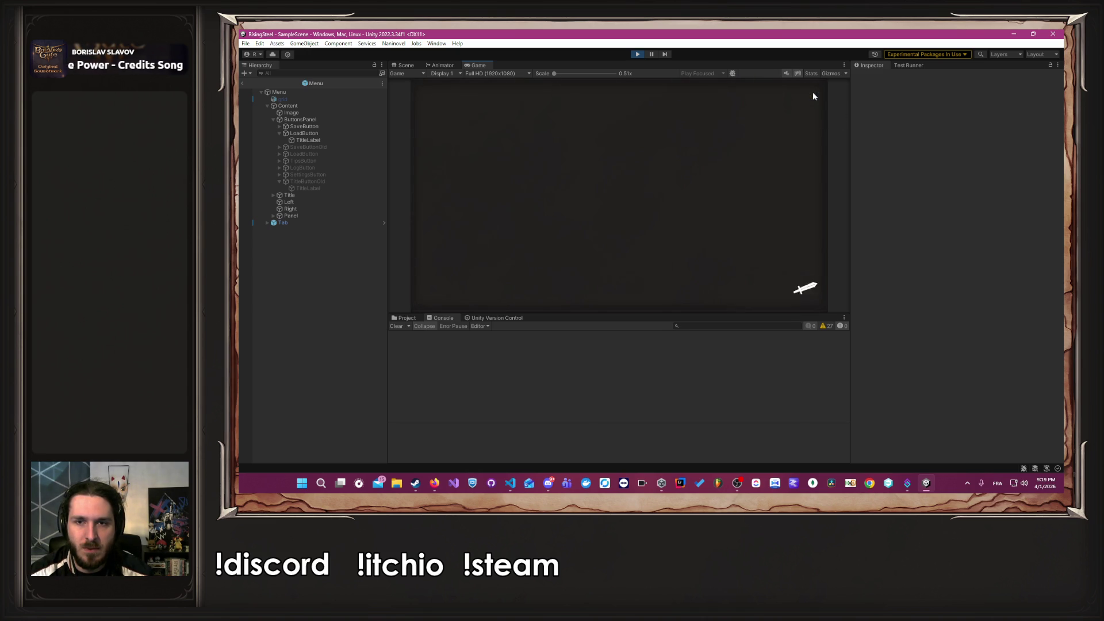
Select the Defense of the Black Bark Village mission.
click(529, 90)
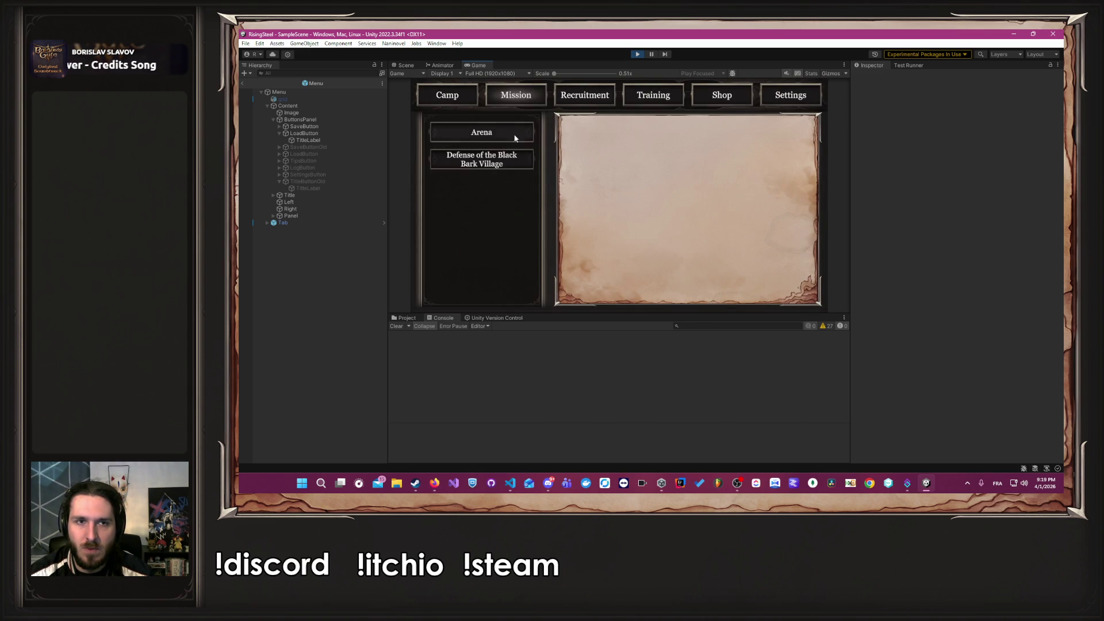
click(505, 158)
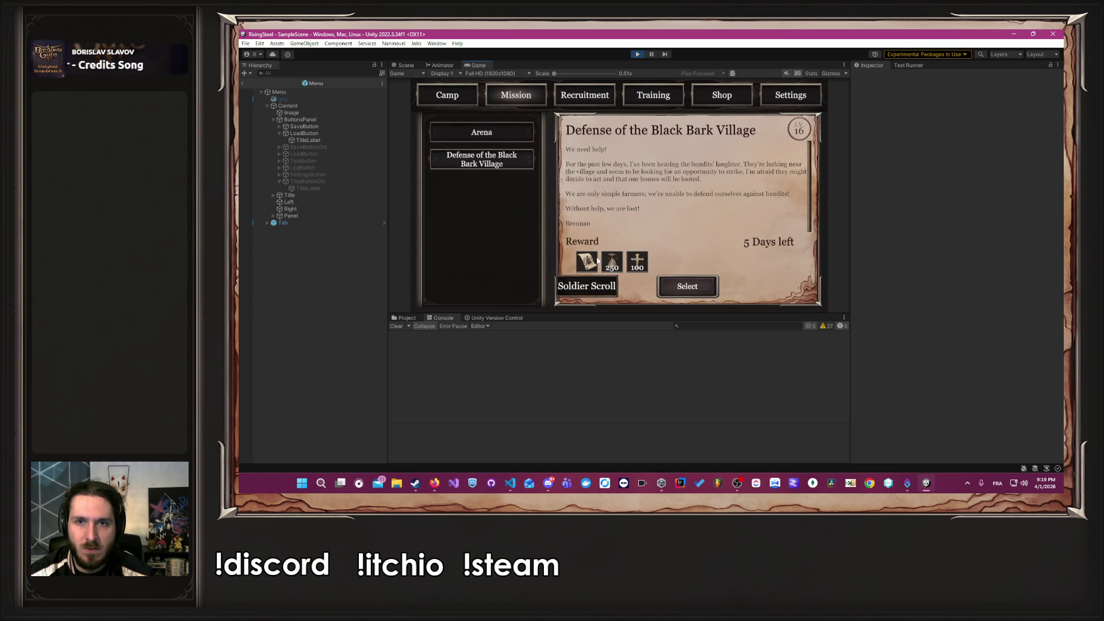
click(686, 285)
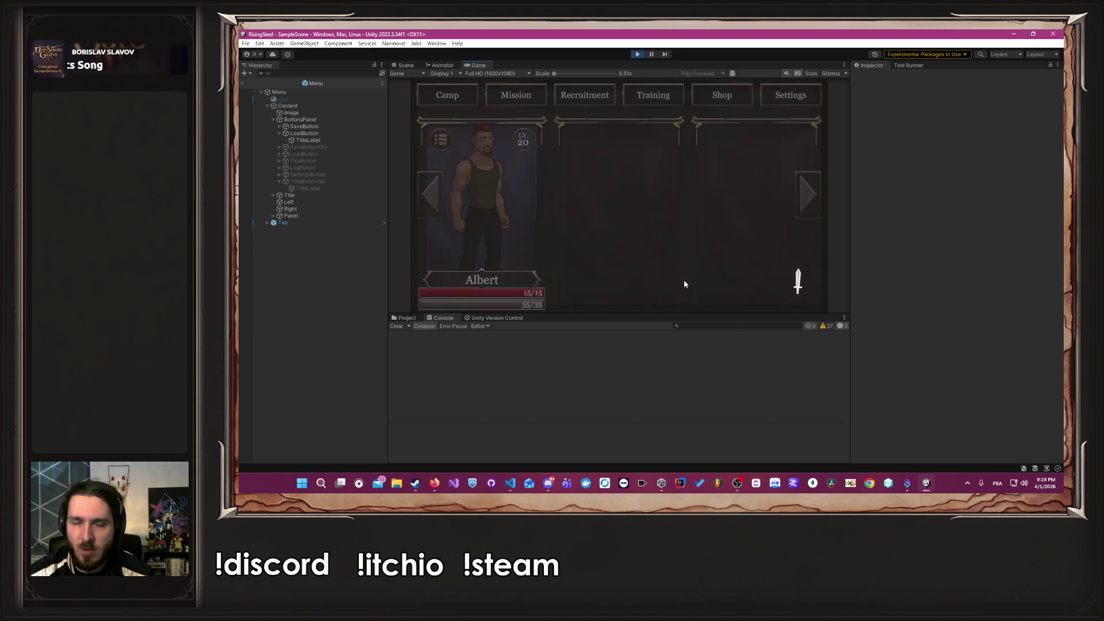
Buy Healing Potions in the Shop until holding 7 potions with 627 gold left.
click(713, 92)
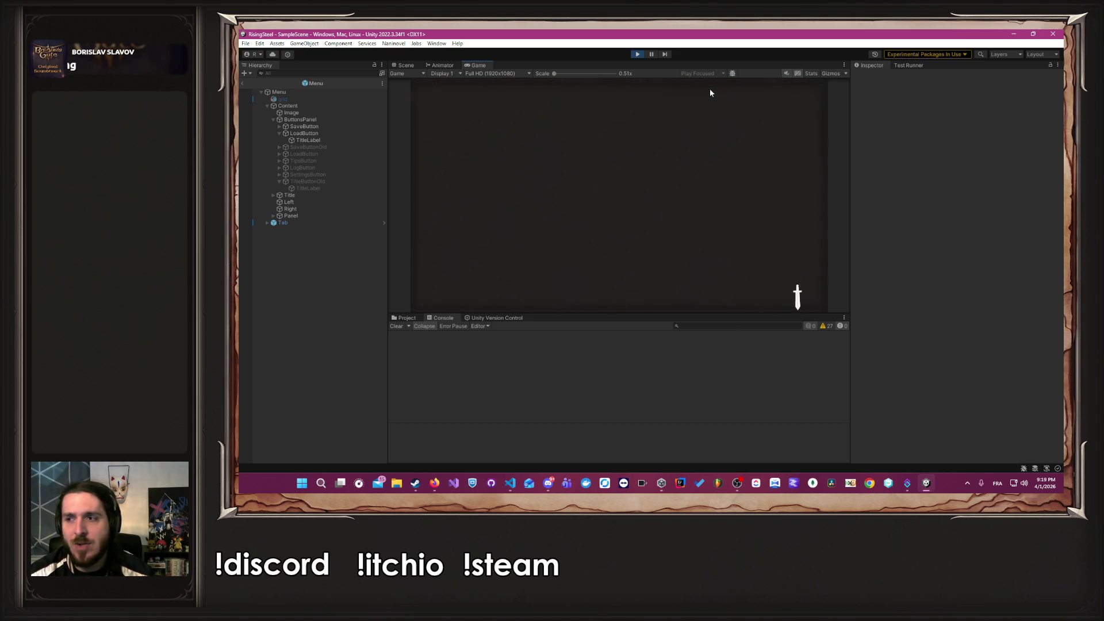
click(738, 202)
click(740, 202)
click(743, 203)
click(744, 204)
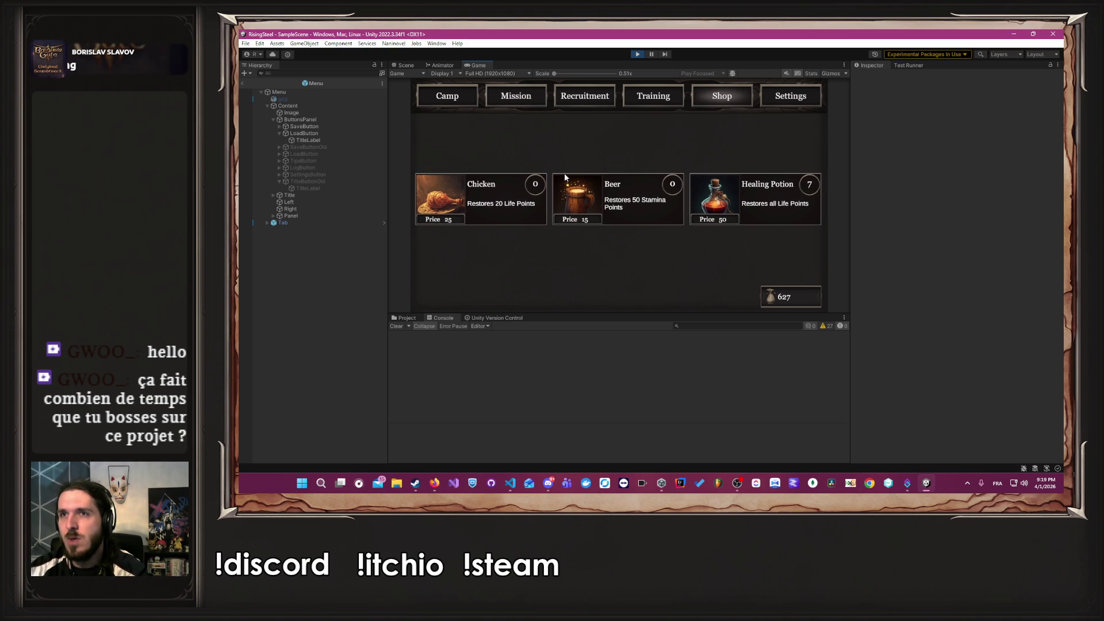
Launch Defense of the Black Bark Village with Albert to reach the burning-village intro.
click(581, 101)
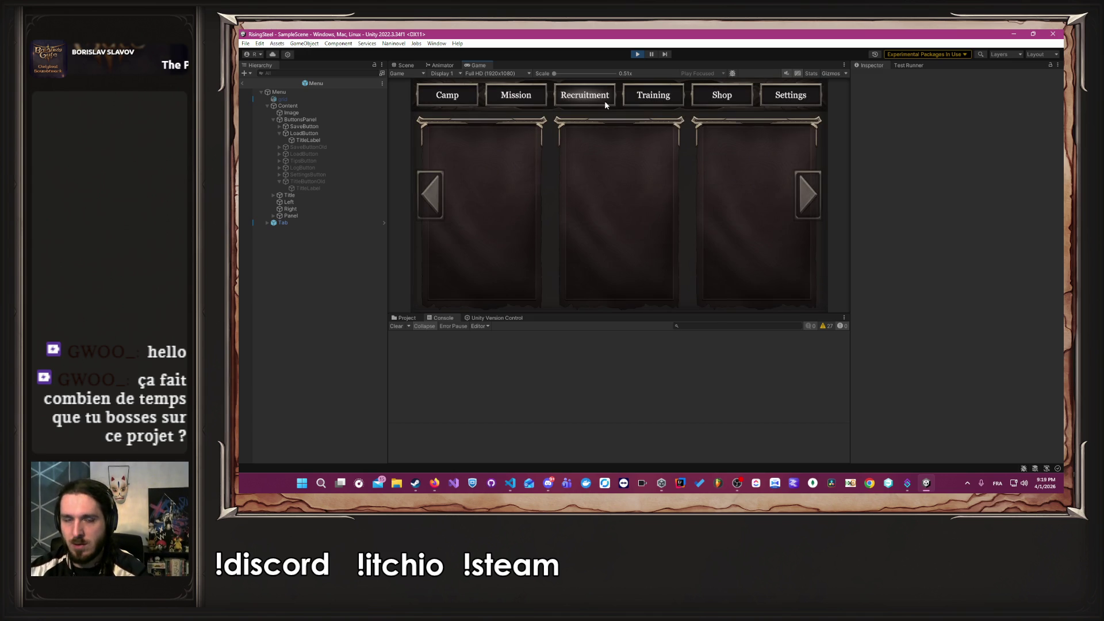
click(658, 93)
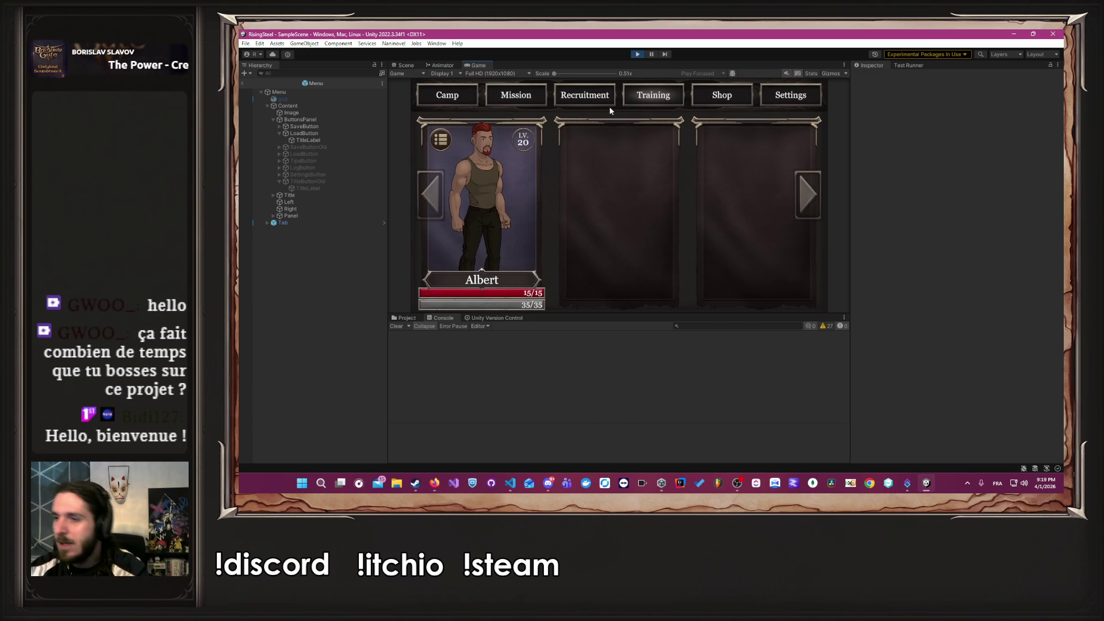
click(532, 98)
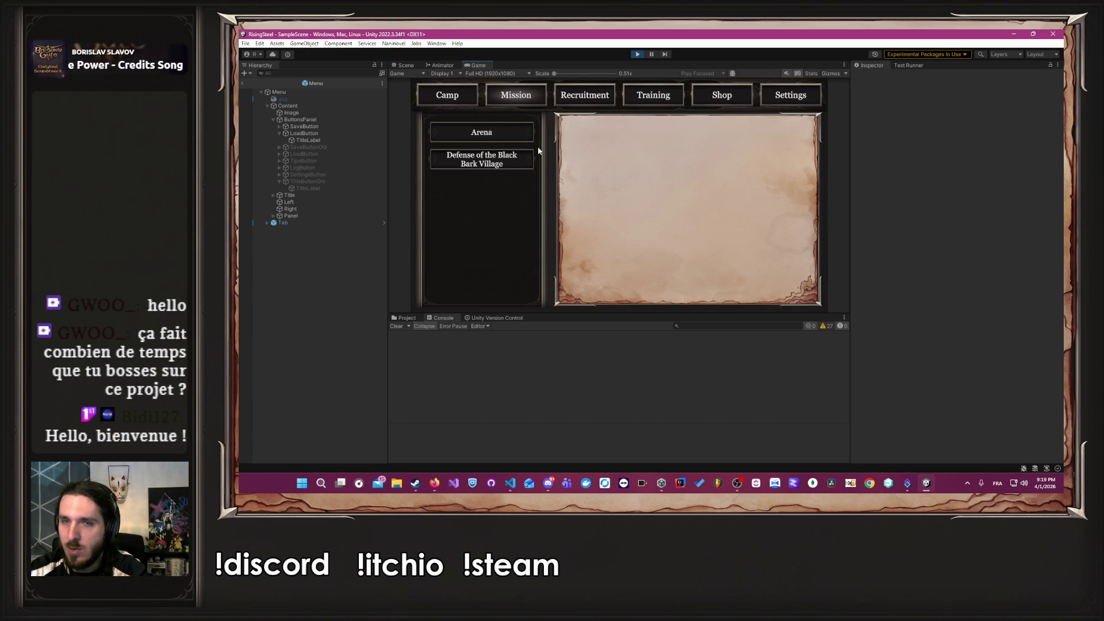
click(519, 160)
click(686, 286)
click(471, 207)
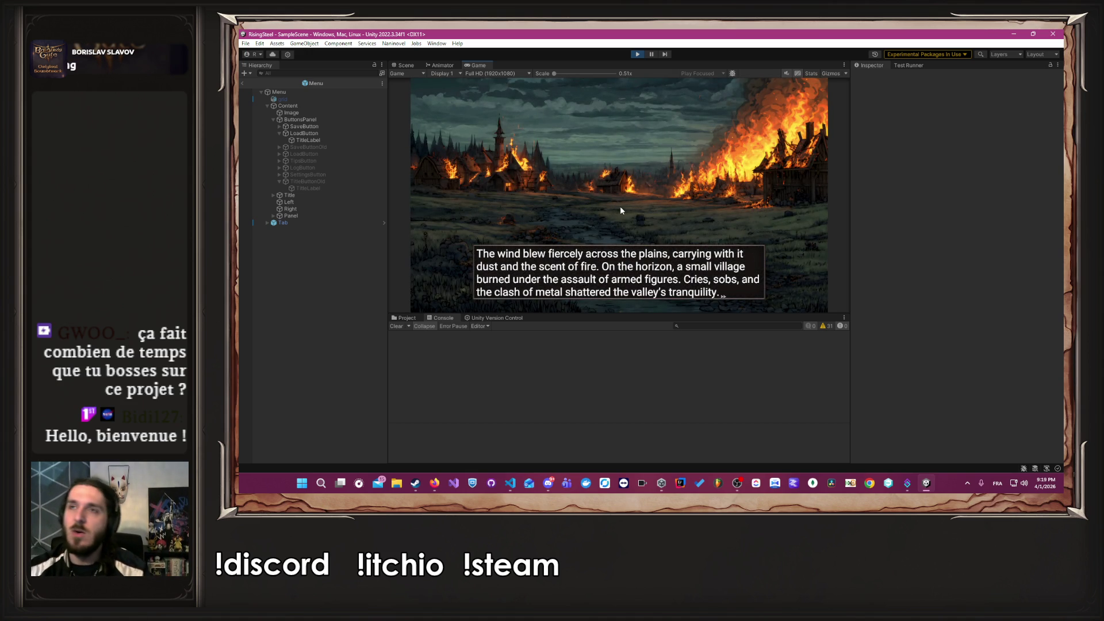
Advance through the village narration, Albert's lines and the bandit leader's dialogue to the fight.
click(616, 169)
click(615, 169)
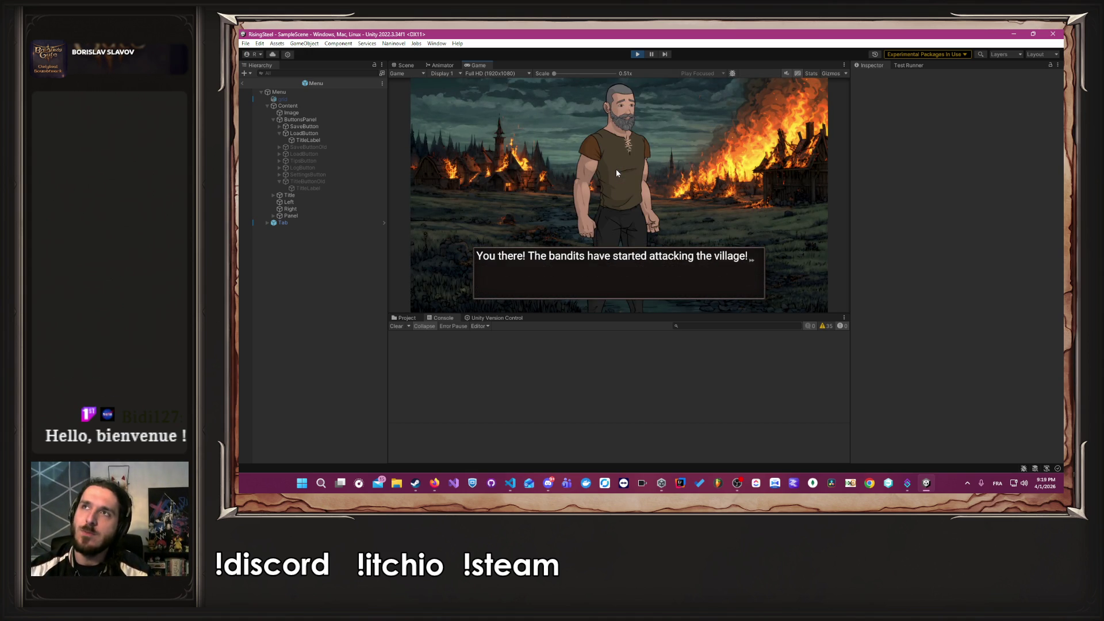
click(616, 169)
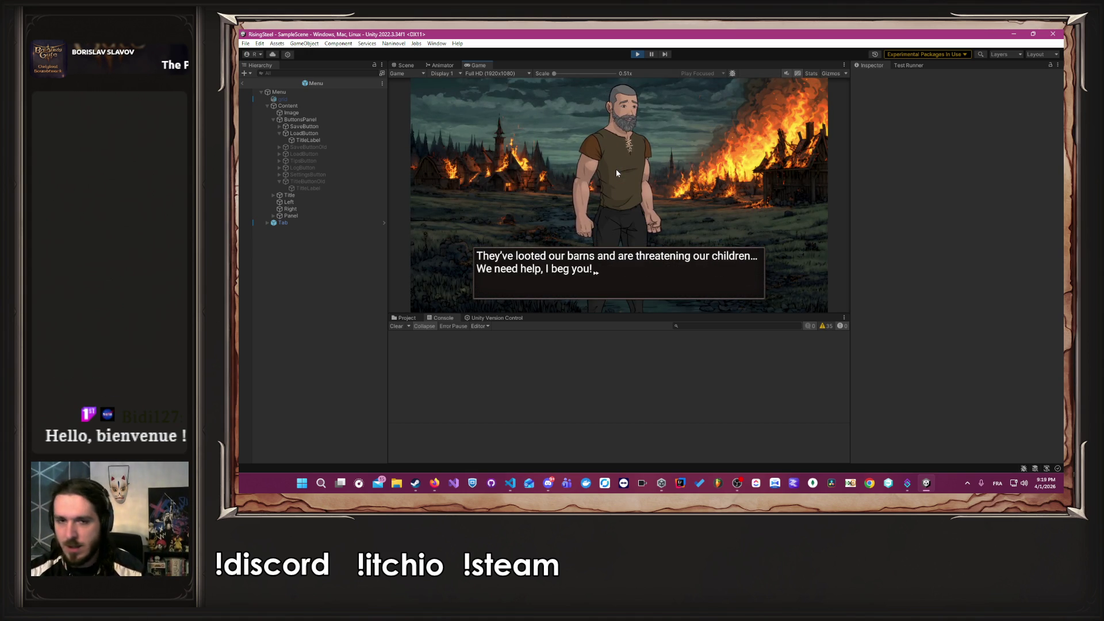
click(617, 173)
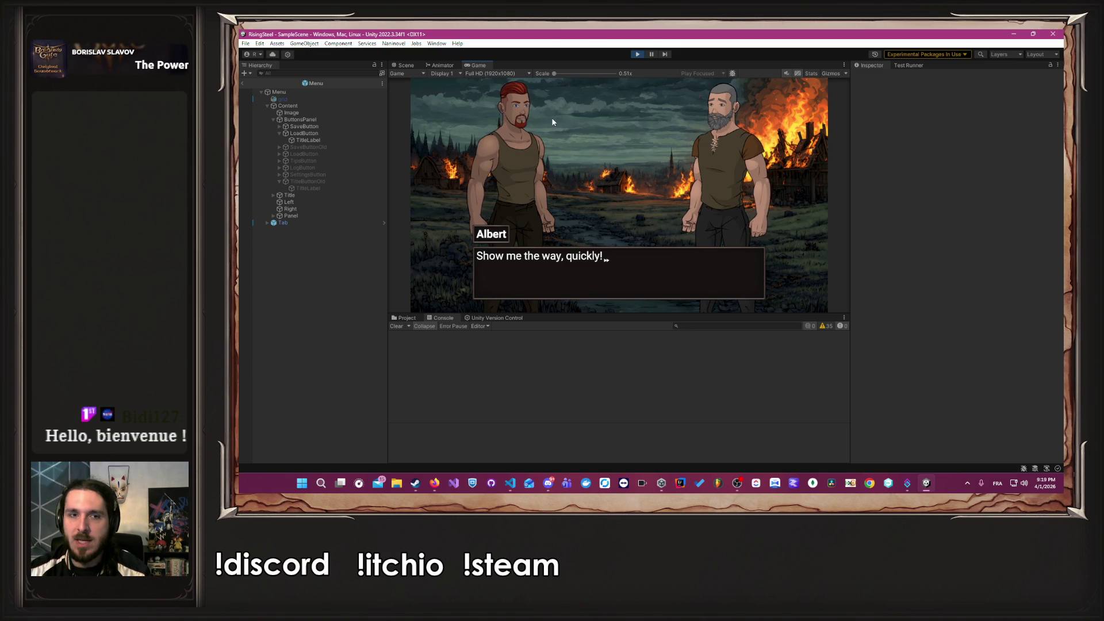
click(509, 181)
click(509, 181)
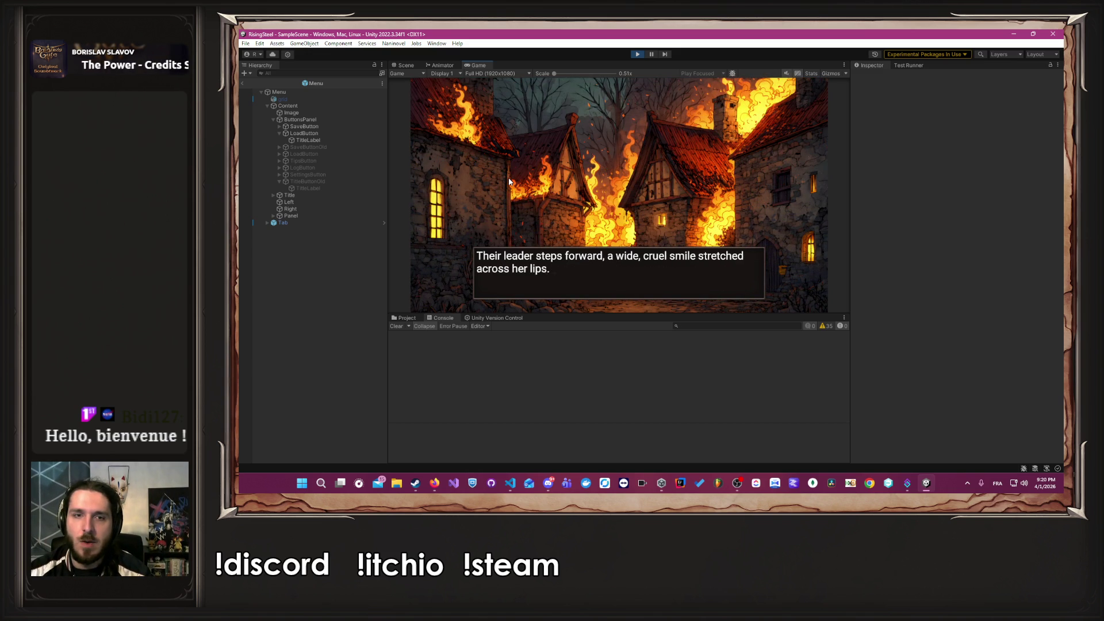
click(509, 181)
click(509, 181)
click(509, 181)
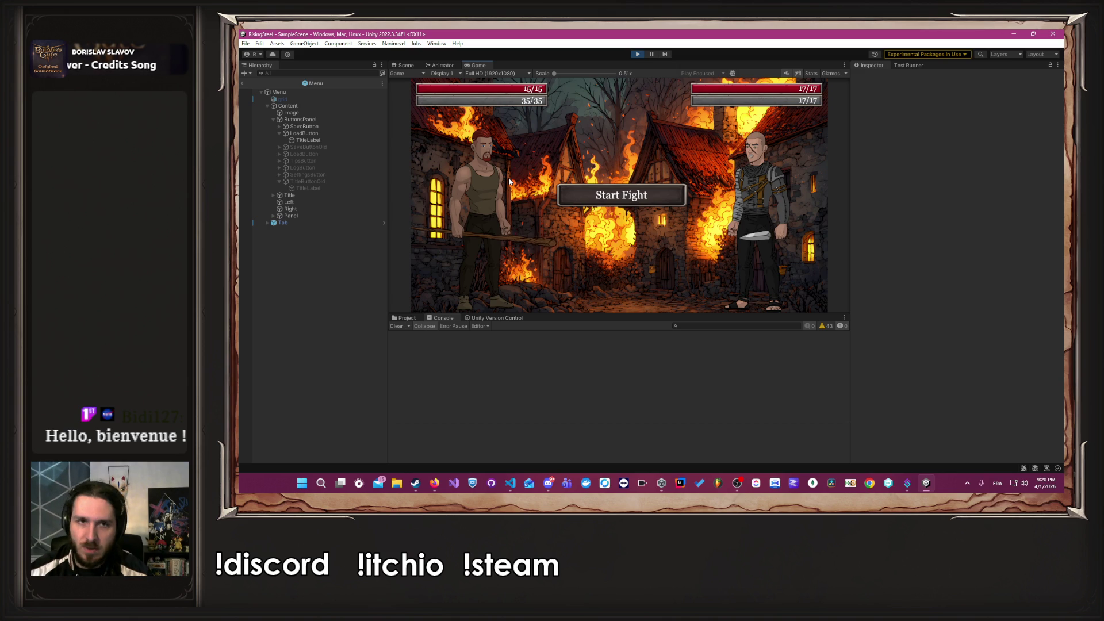
Defeat Bob with repeated attacks and one Healing Potion, then advance his defeat dialogue.
click(592, 198)
click(526, 216)
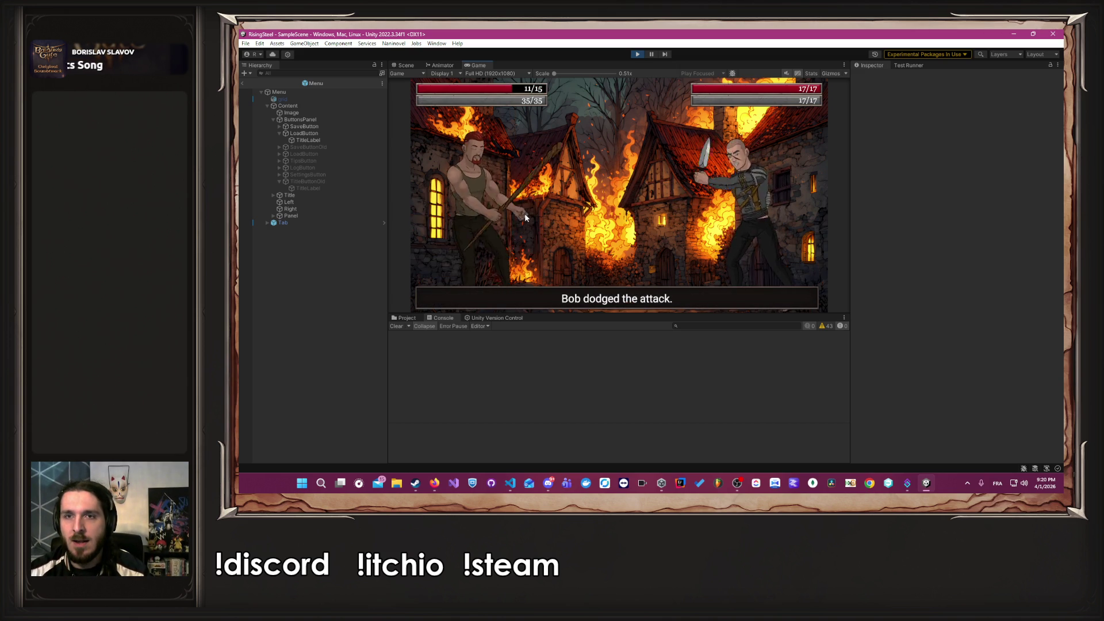
click(517, 216)
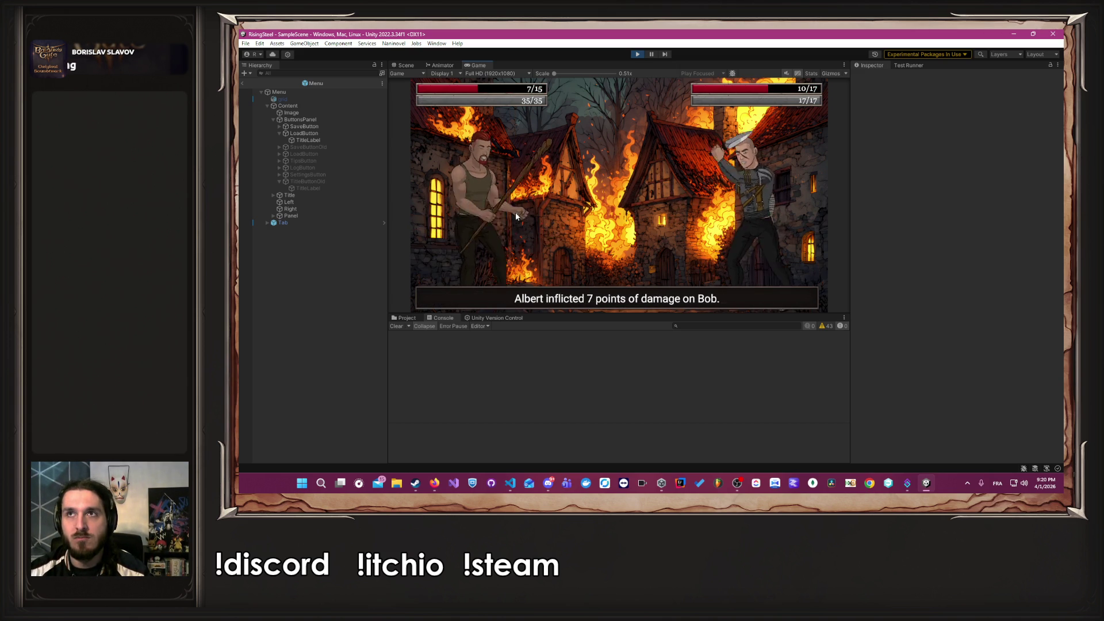
click(515, 216)
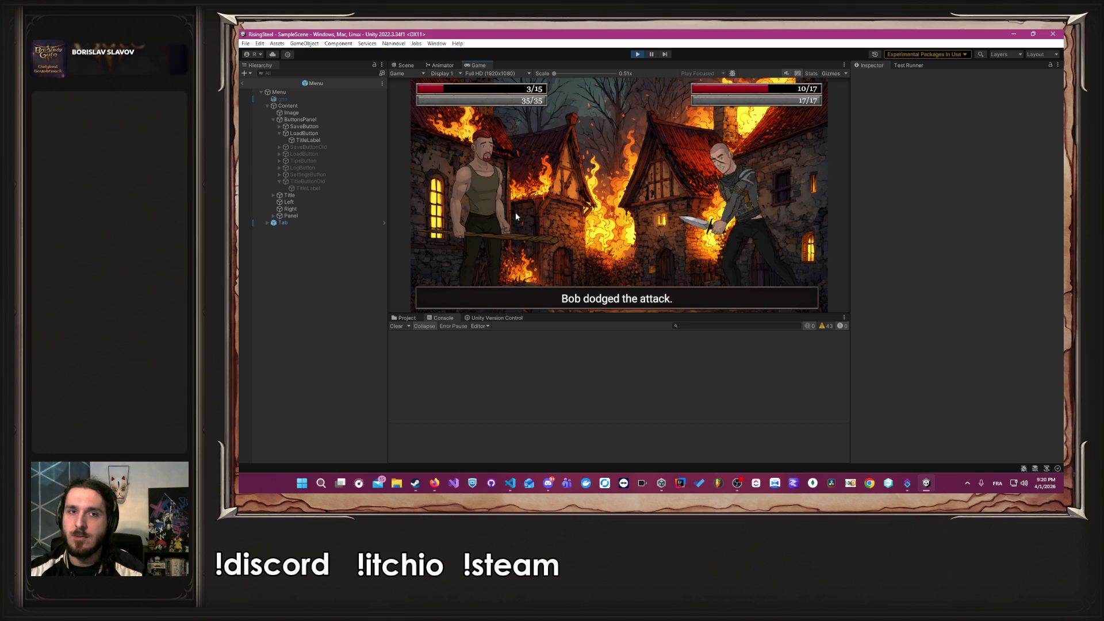
click(496, 240)
click(582, 195)
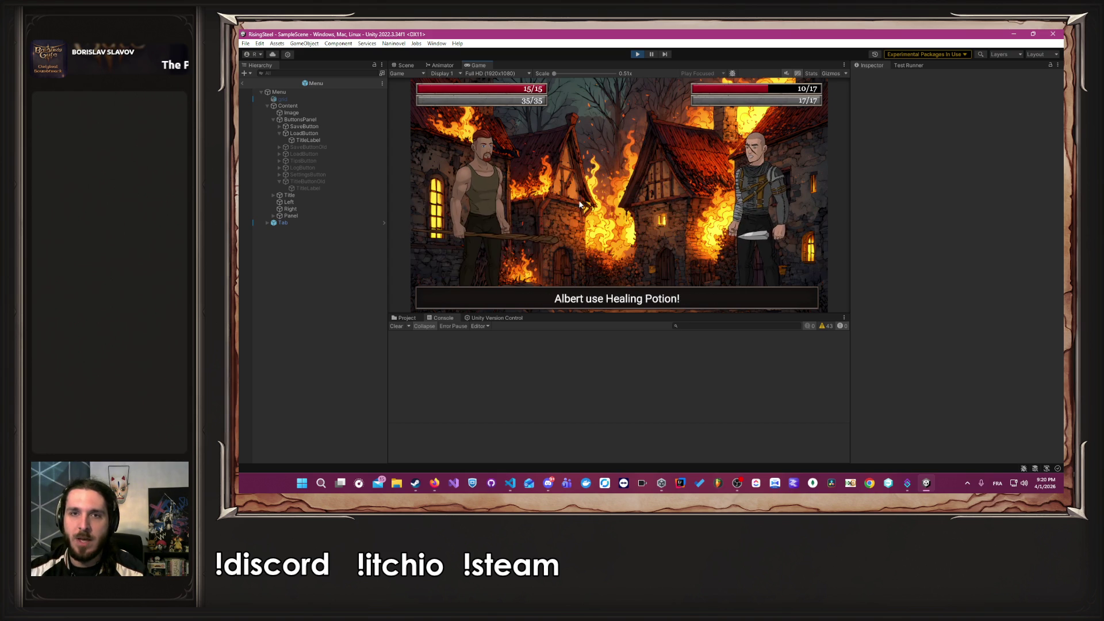
click(502, 224)
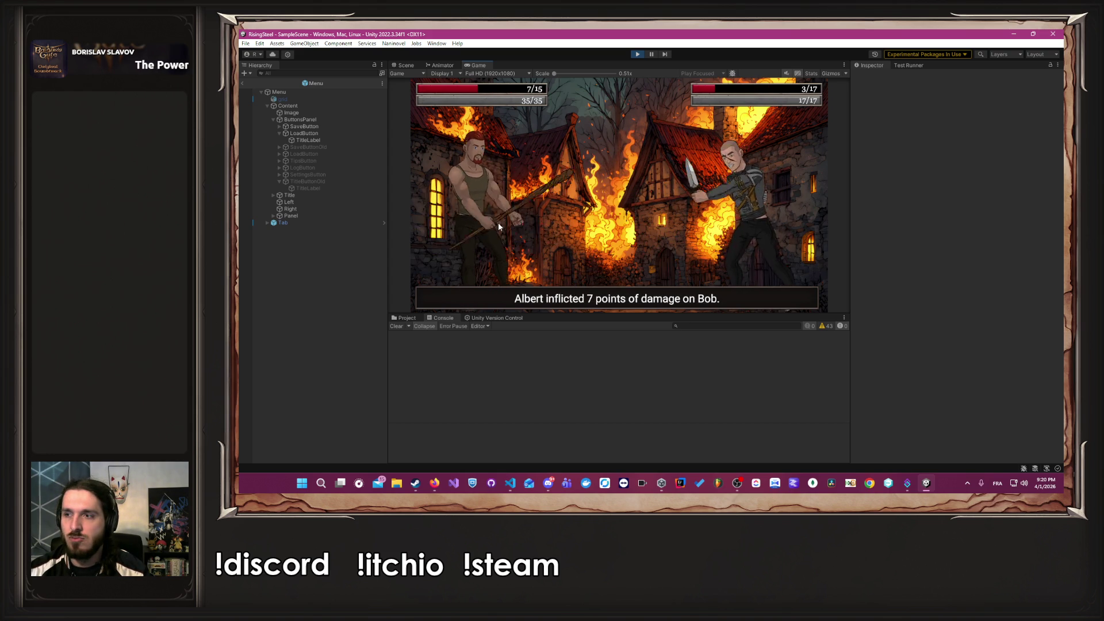
click(498, 223)
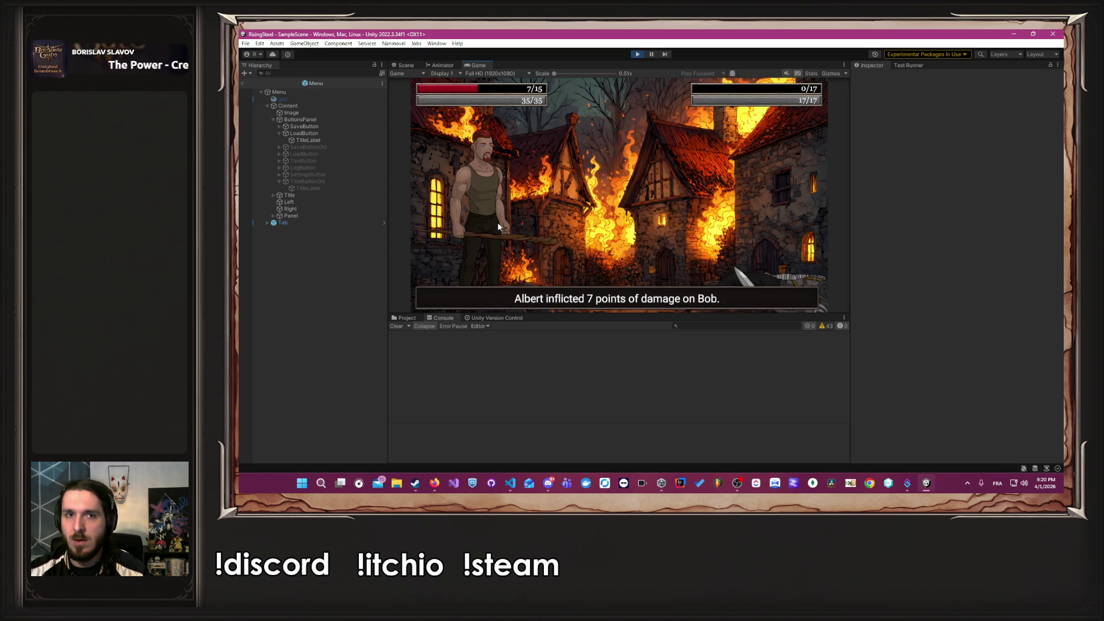
click(499, 234)
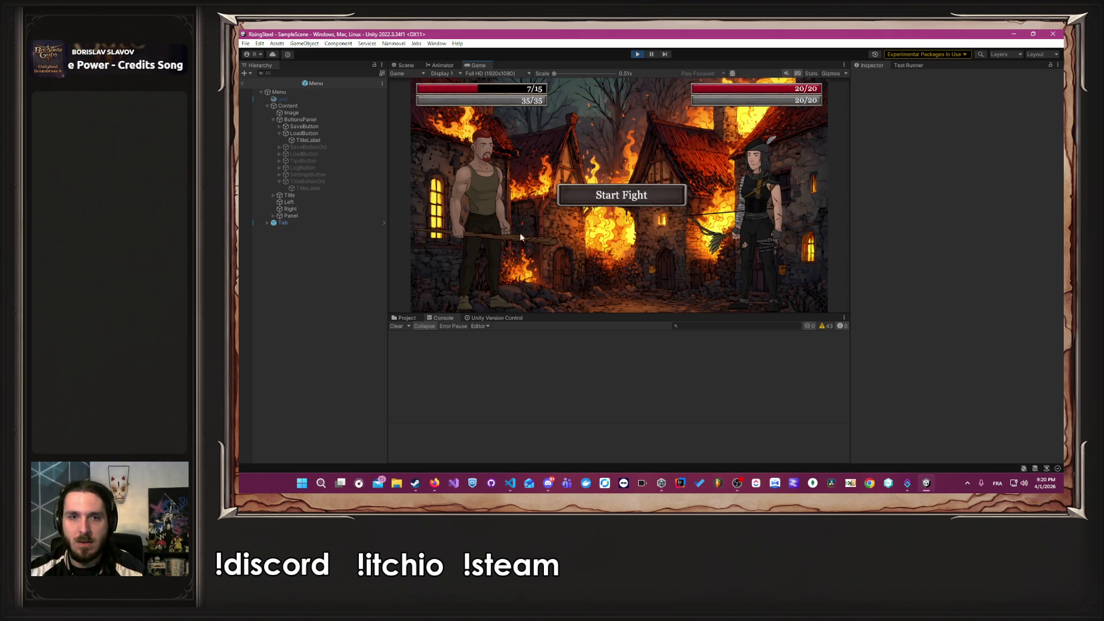
Alternate Healing Potions and attacks until Robin falls, then advance his defeat dialogue.
click(505, 236)
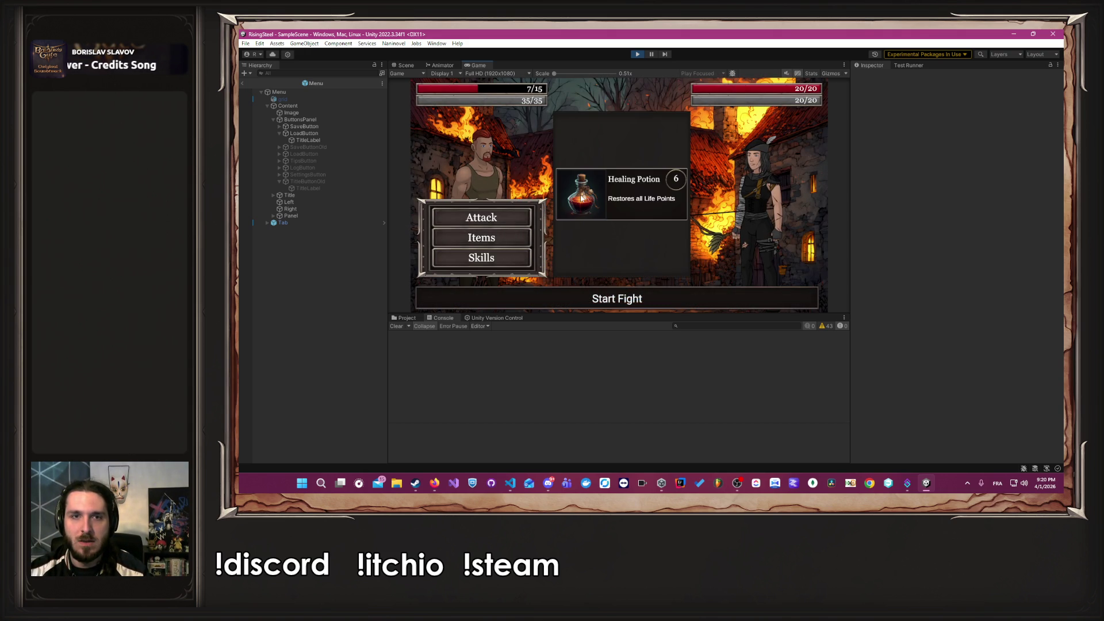
key(Return)
click(486, 219)
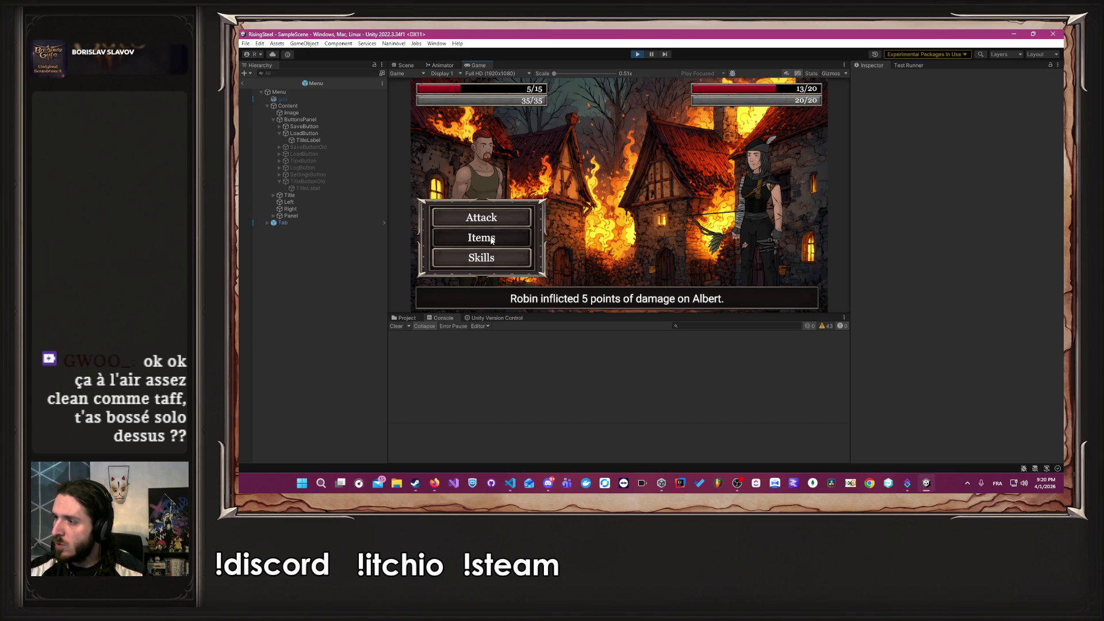
click(492, 240)
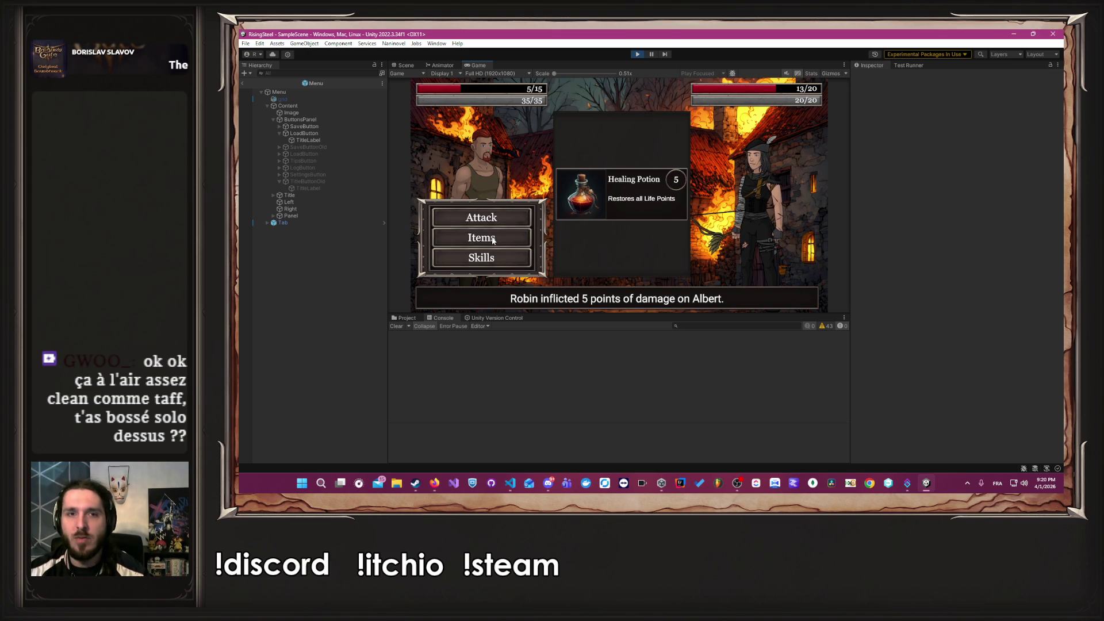
click(654, 195)
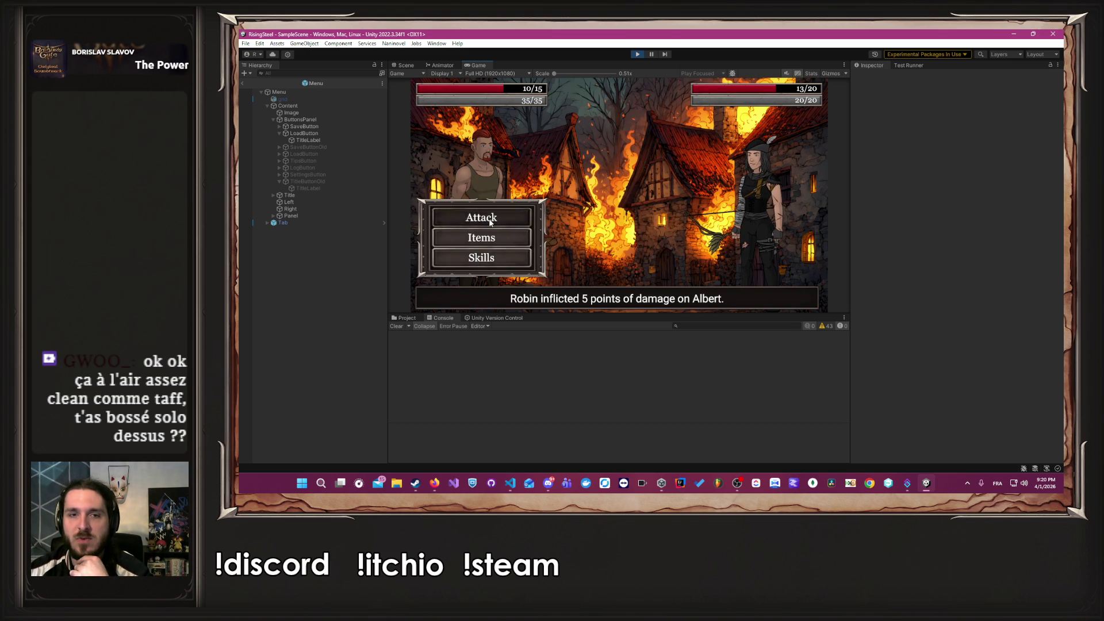
click(490, 220)
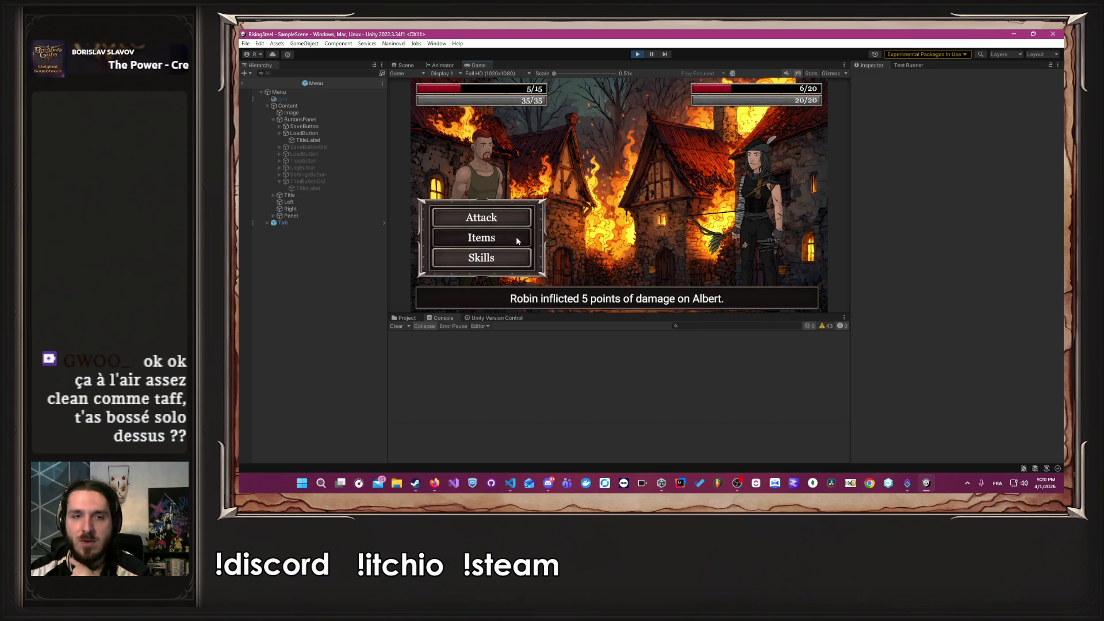
click(517, 241)
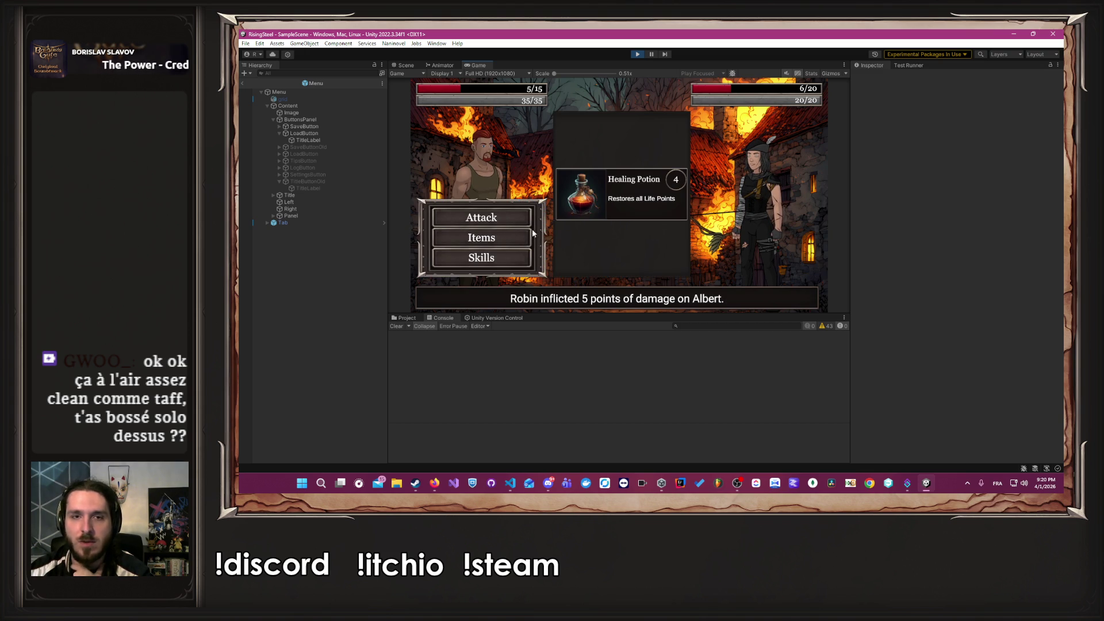
click(620, 196)
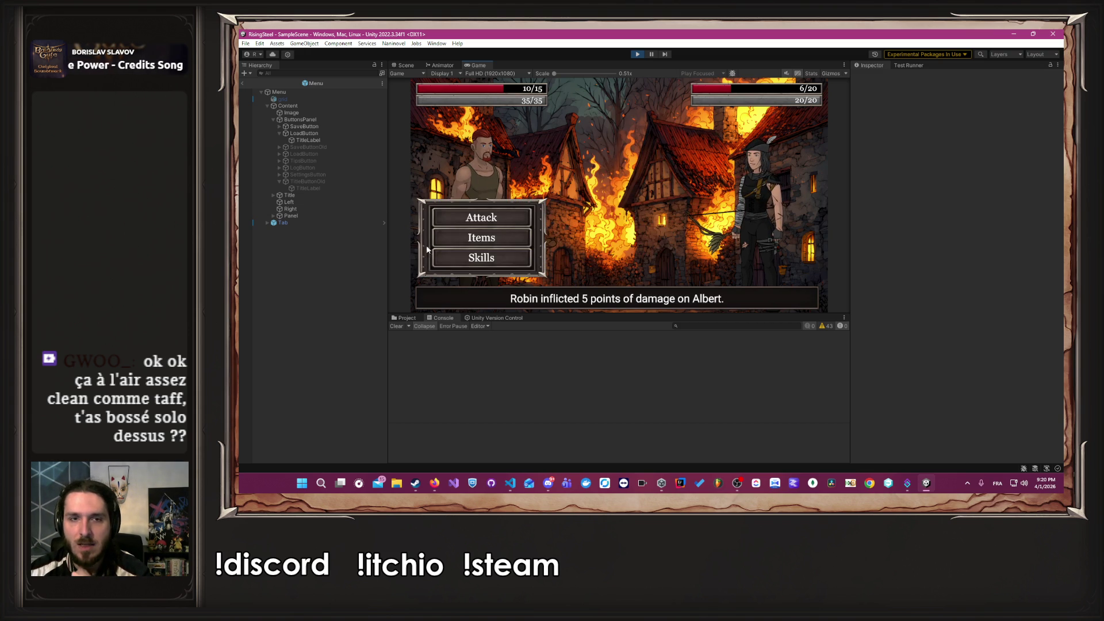
click(513, 216)
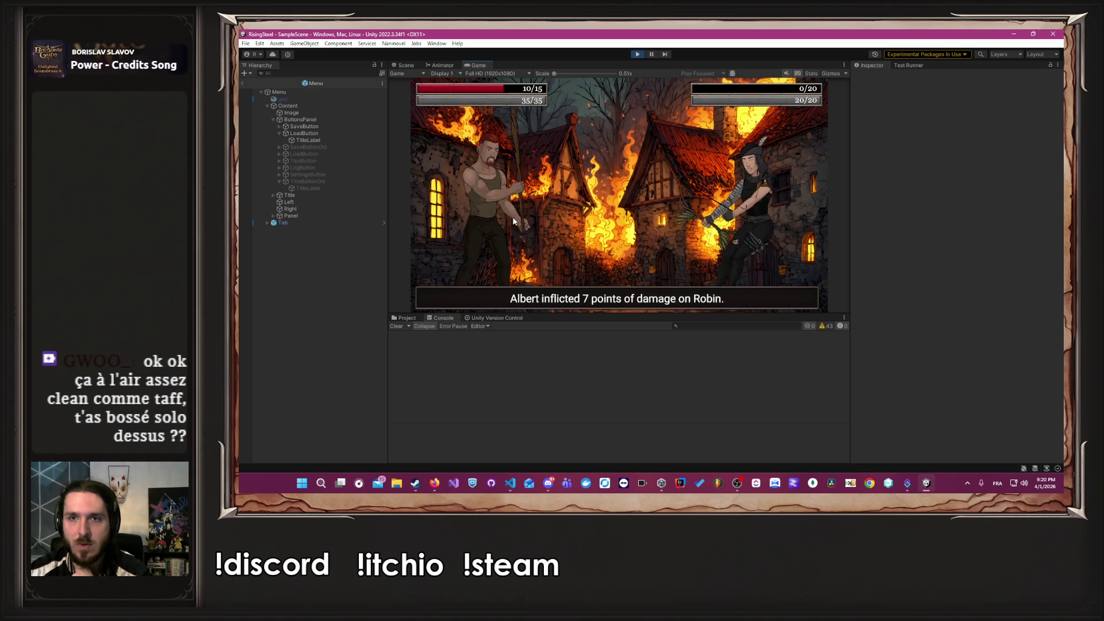
click(551, 195)
Choose Spare for Robin, return to camp, and recruit Brennan from Recruitment.
click(550, 194)
click(551, 195)
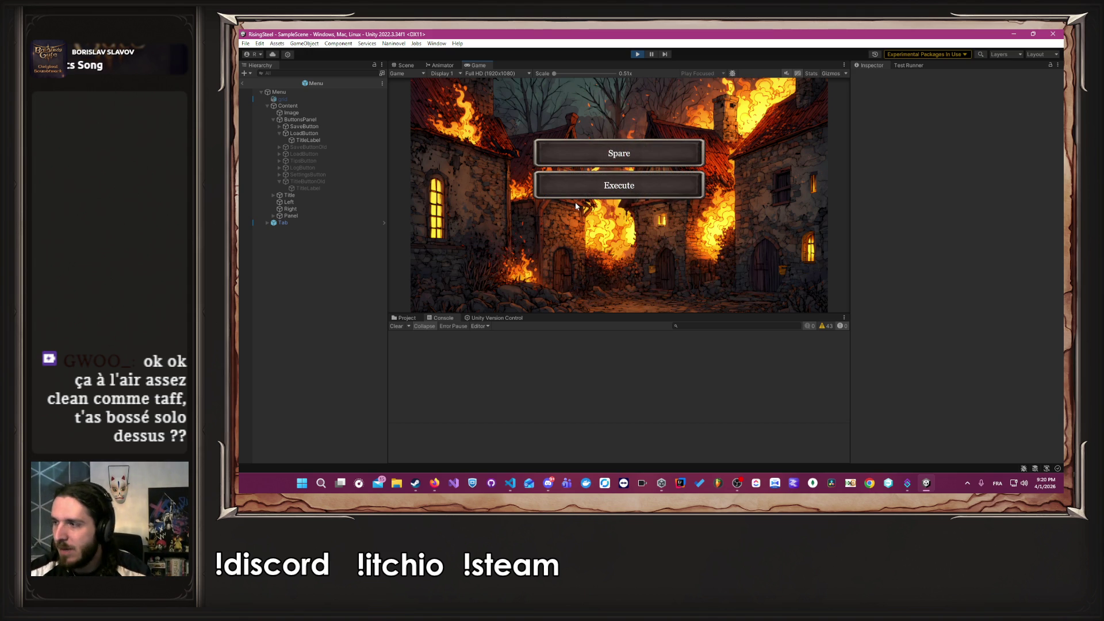
click(587, 190)
click(590, 188)
click(591, 189)
click(590, 189)
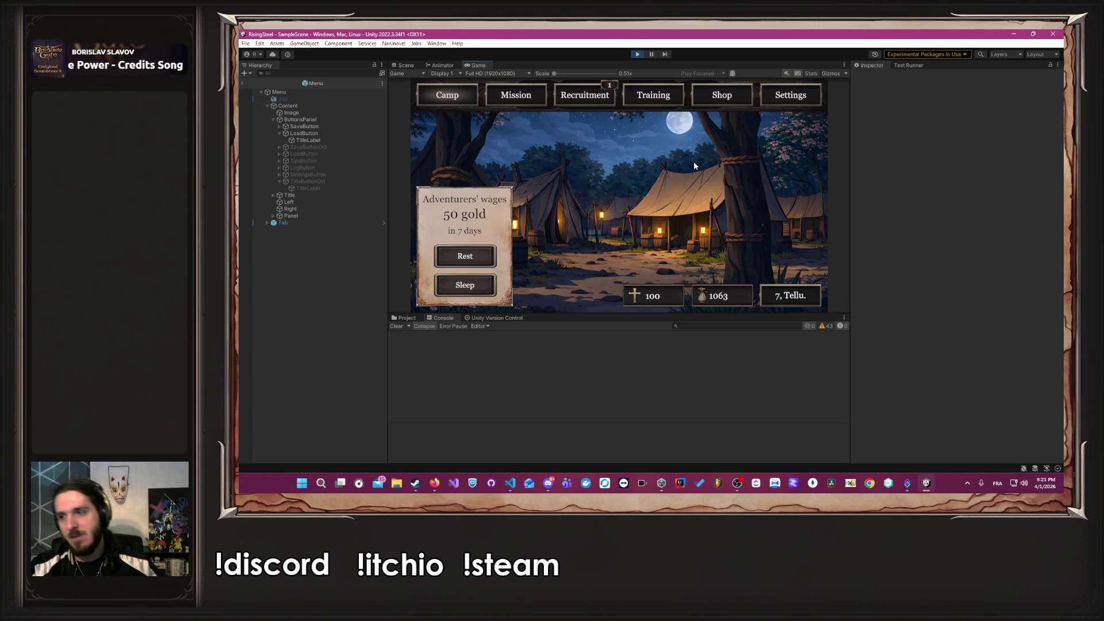
click(598, 96)
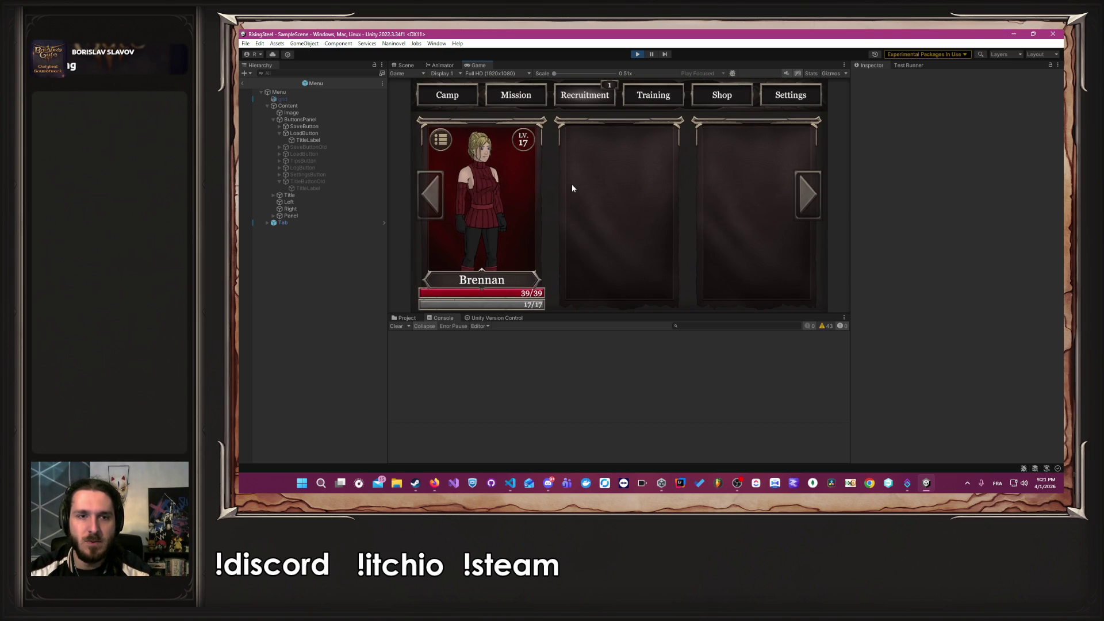
click(523, 202)
View Brennan's stats in Training, then choose TITLE in Settings to save and exit.
click(654, 99)
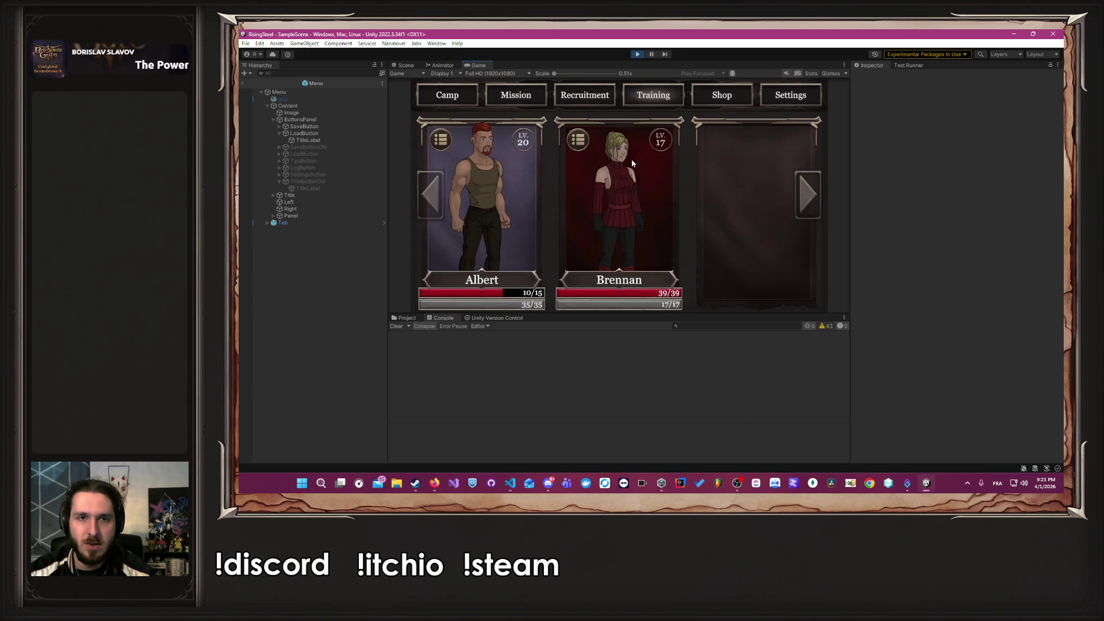
click(632, 163)
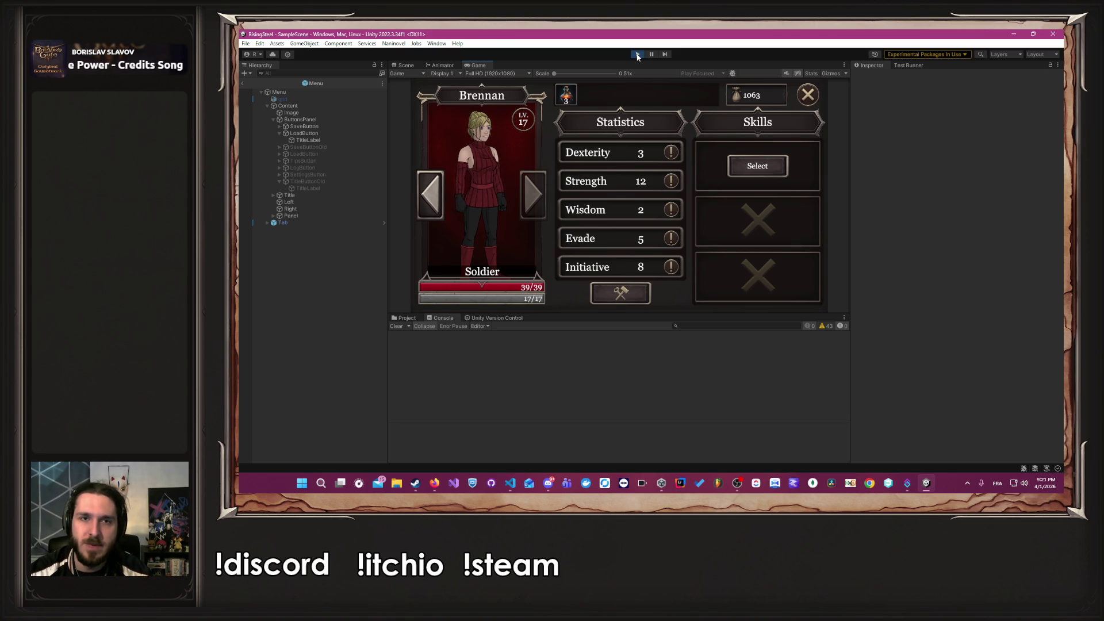
click(812, 96)
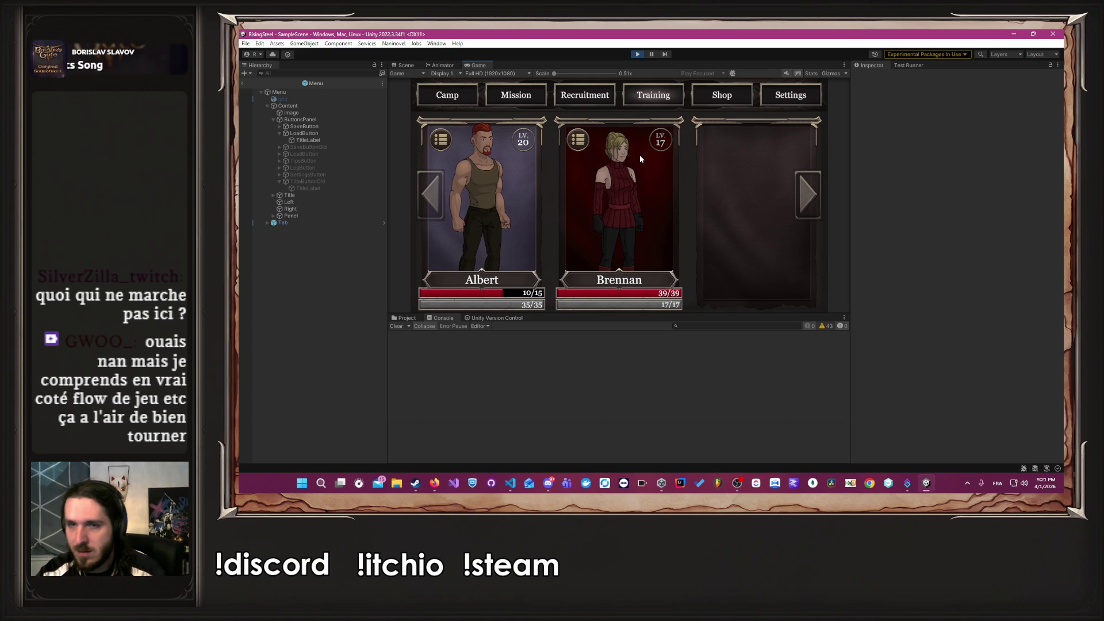
click(790, 101)
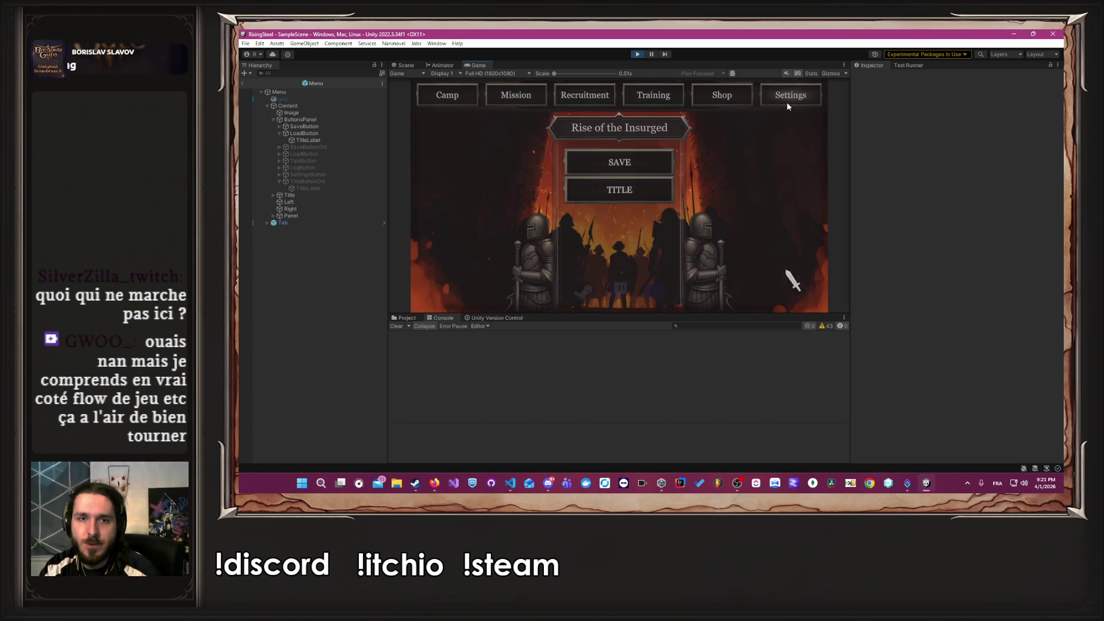
click(634, 198)
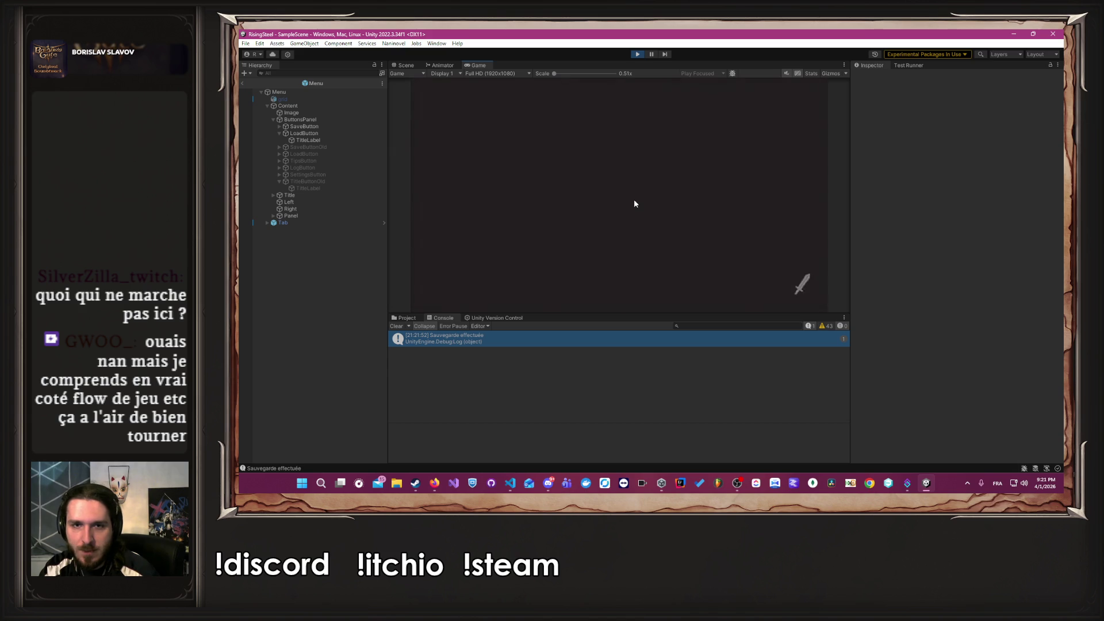
Stop the playtest and set Brennan's gender to male in PnjData.cs.
click(637, 54)
key(alt+Tab)
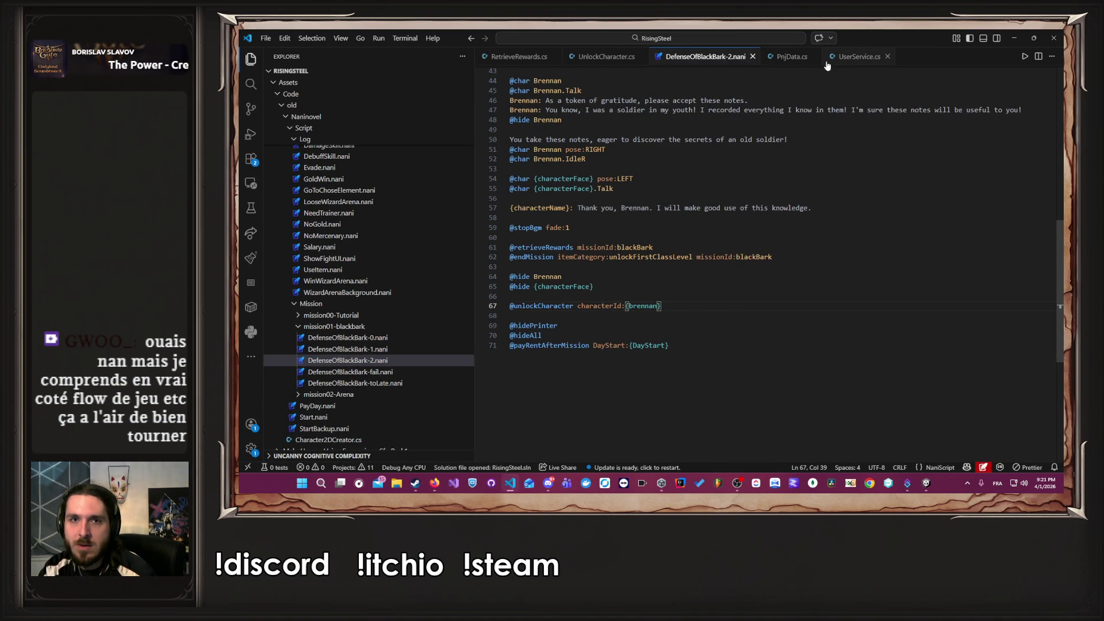
click(586, 58)
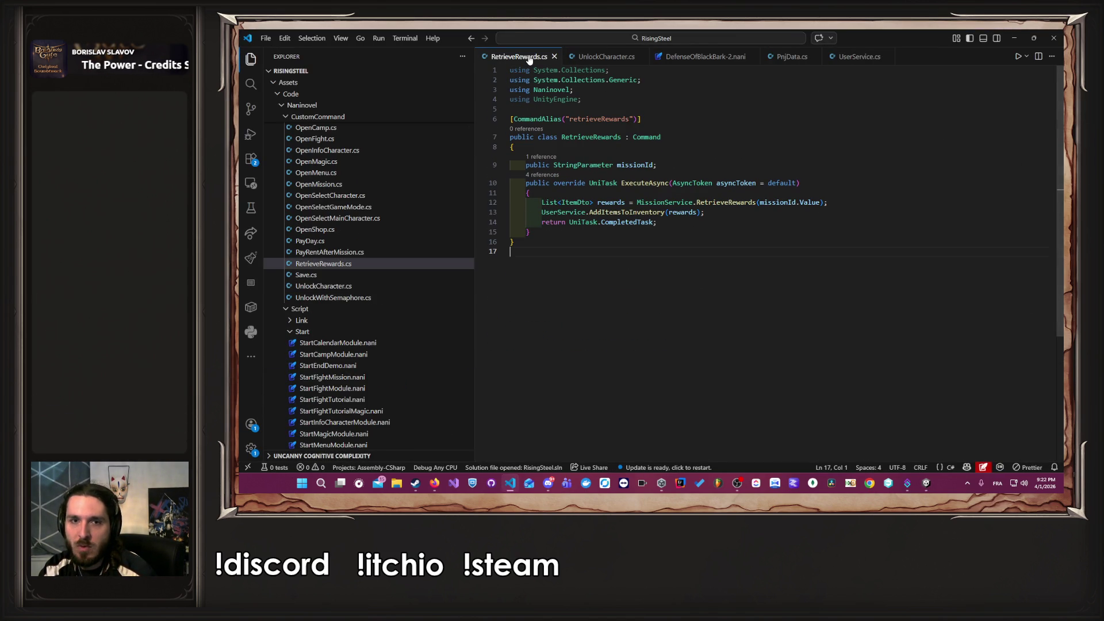
click(791, 57)
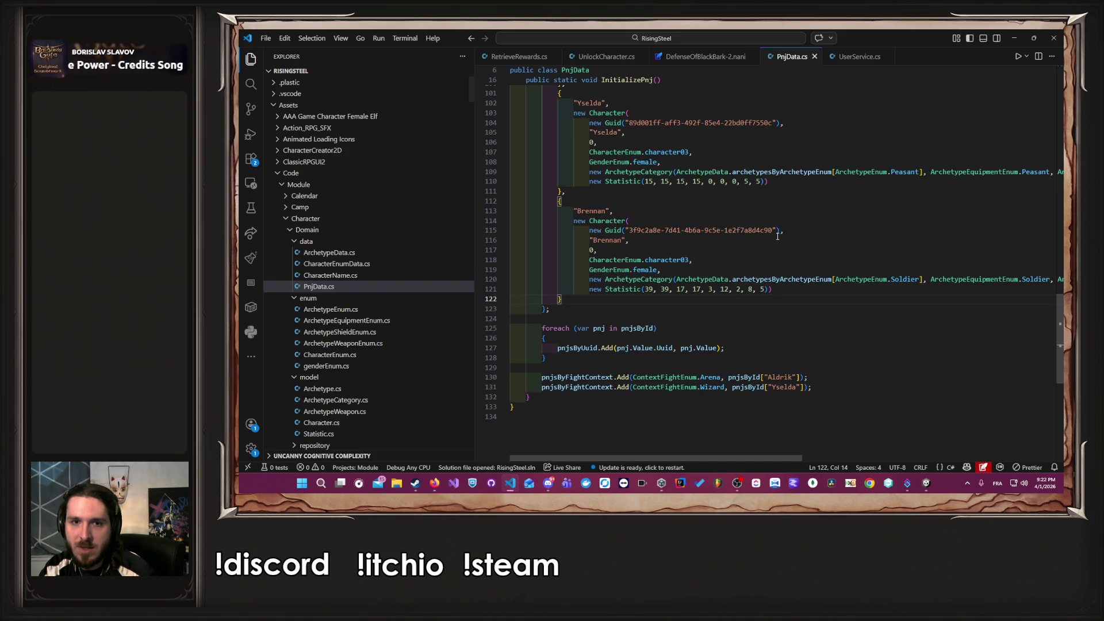
click(661, 259)
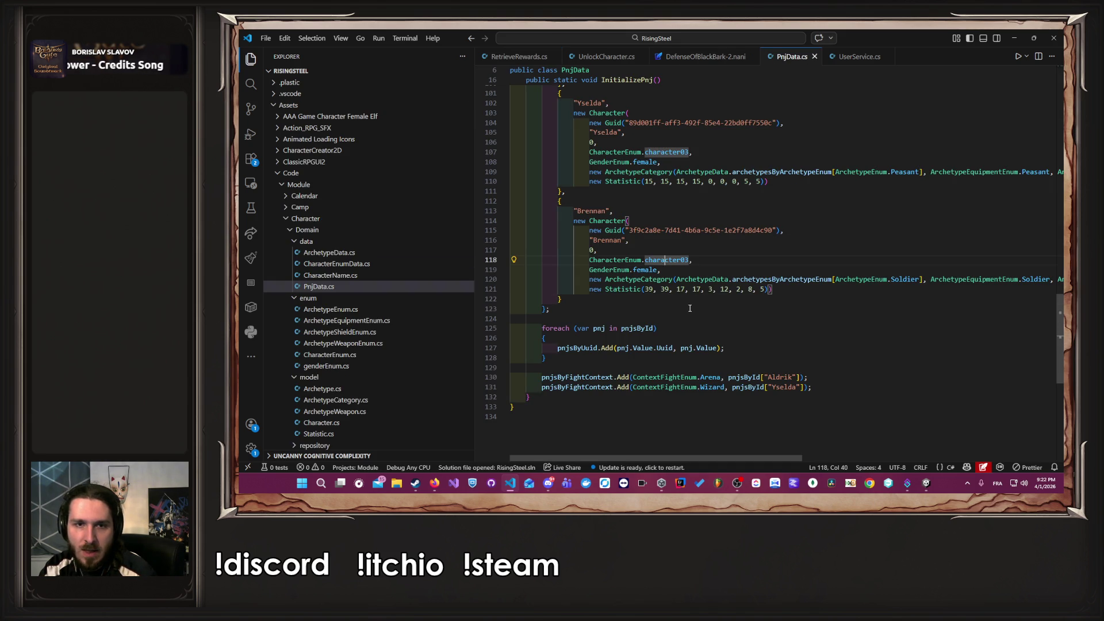
double_click(643, 270)
text(male)
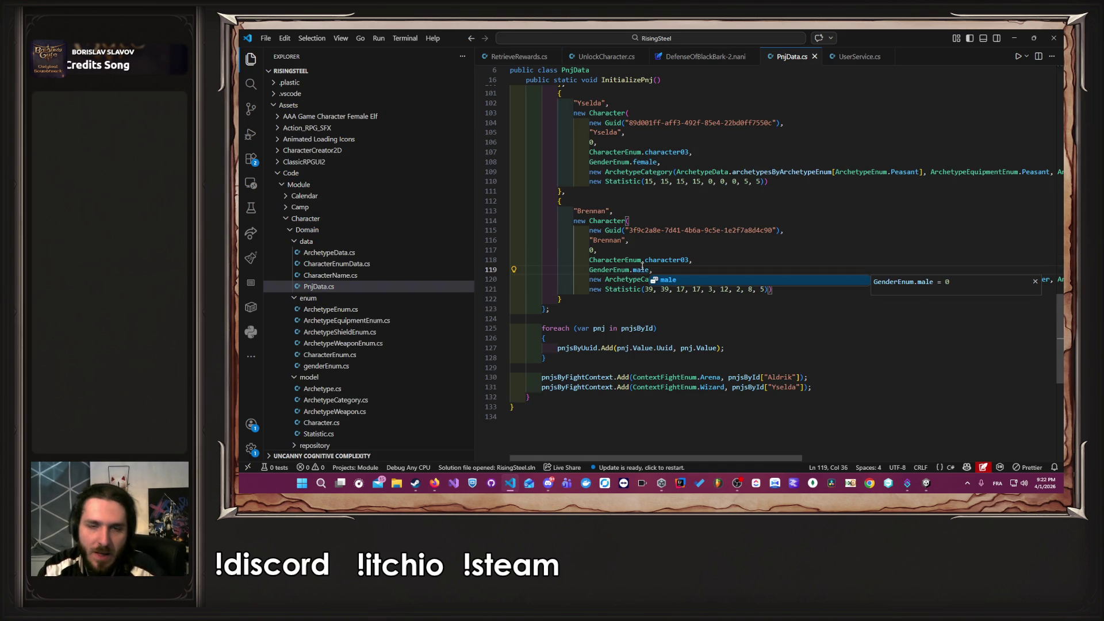
Add a brennan value to CharacterEnum and use it for Brennan instead of character03.
ctrl+click(688, 262)
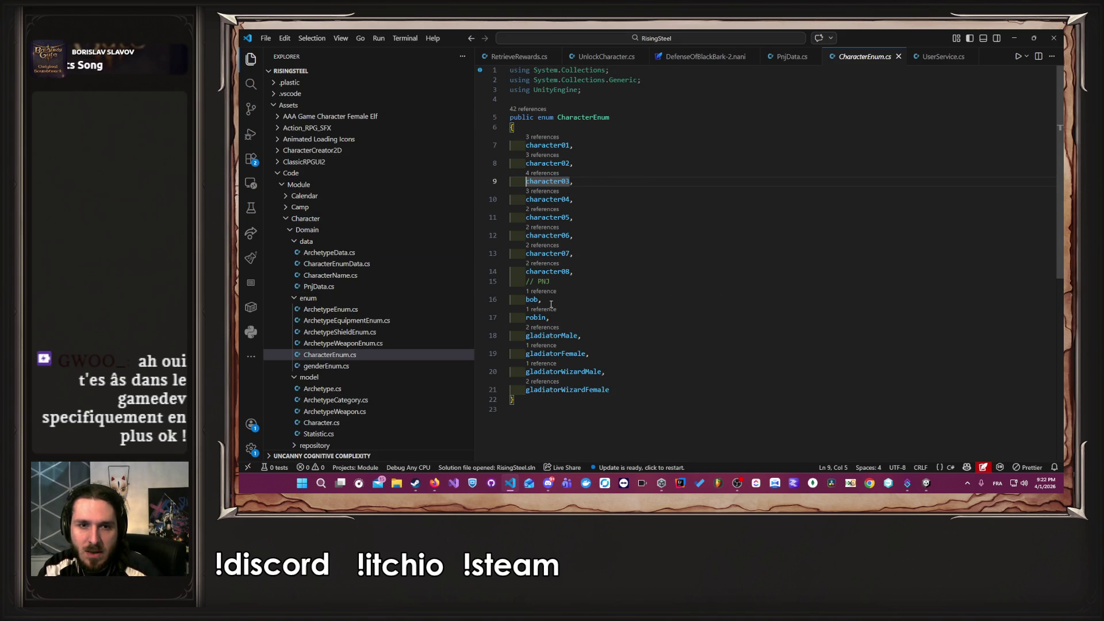
click(592, 280)
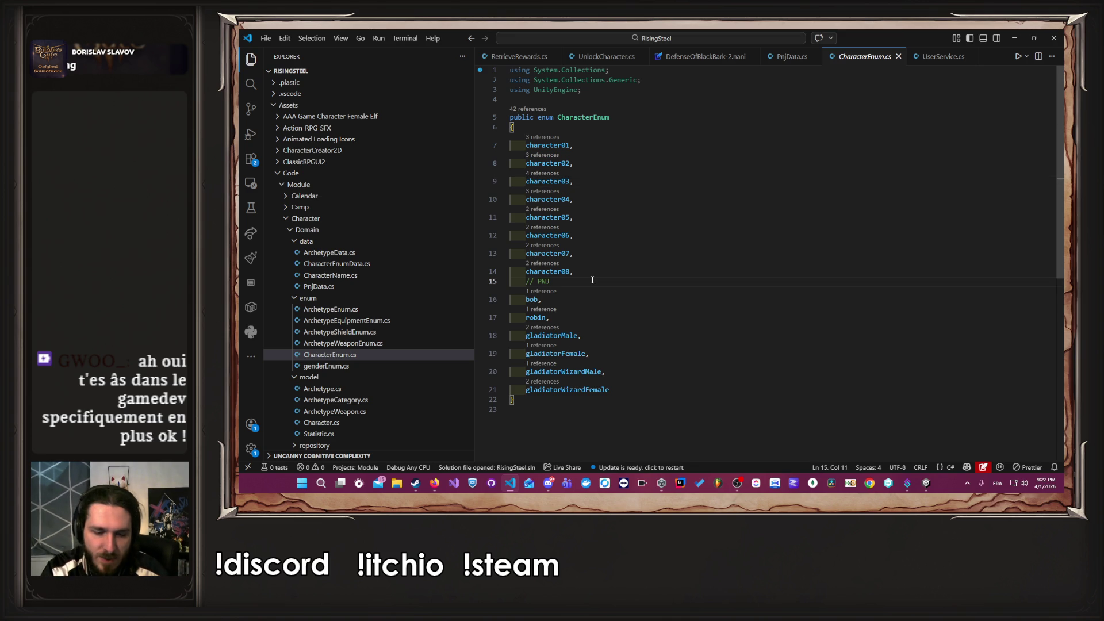
key(Return)
text(brennan,)
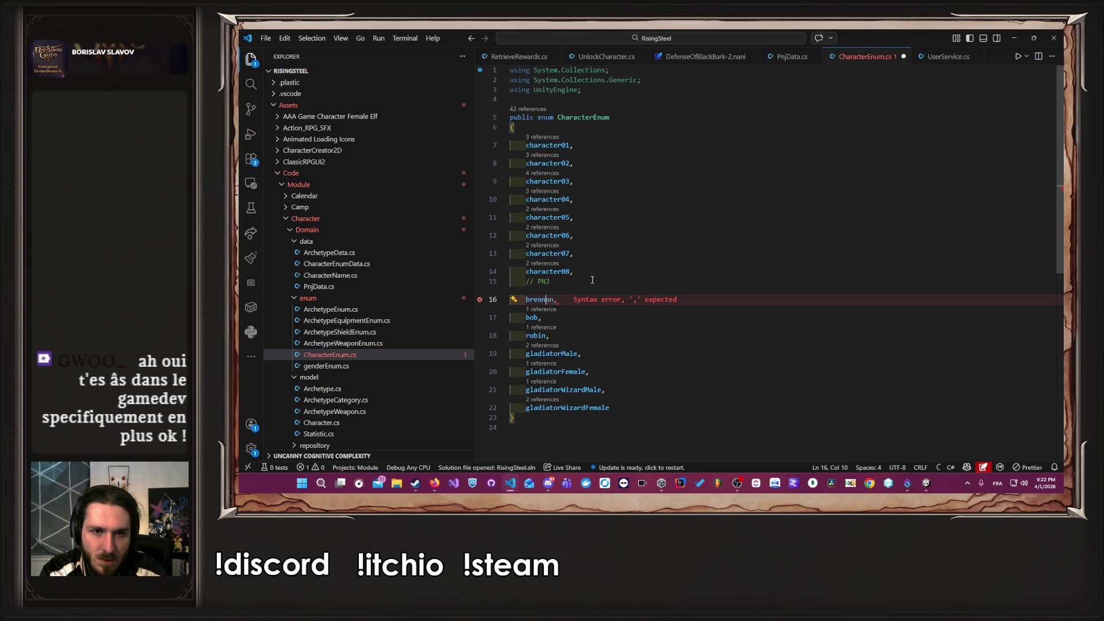
key(ctrl+s)
double_click(541, 299)
key(ctrl+c)
click(792, 56)
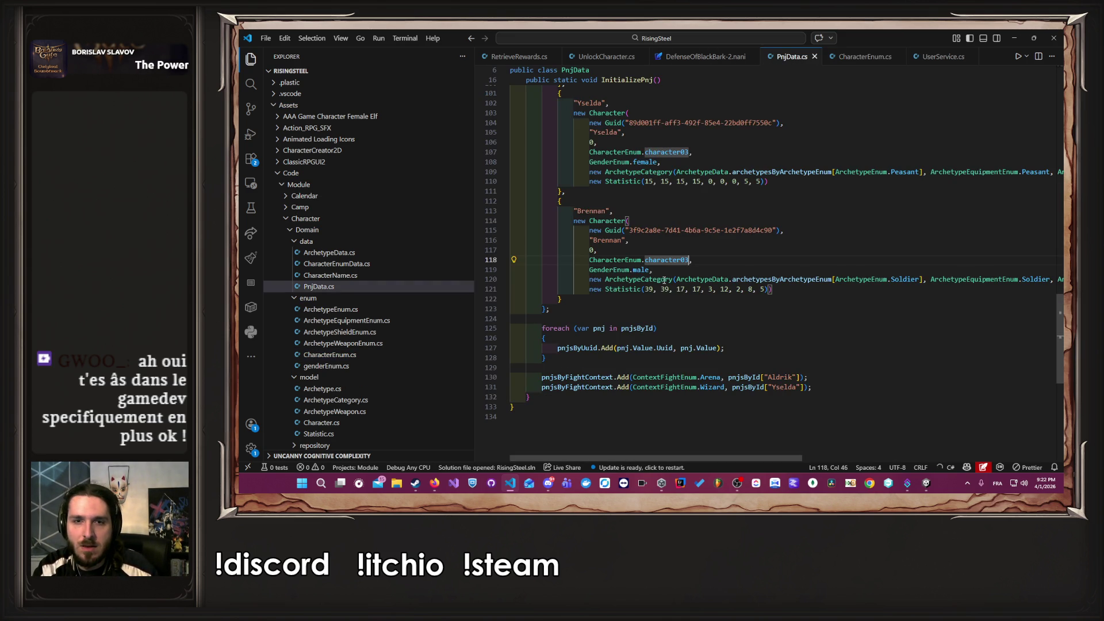
key(ctrl+v)
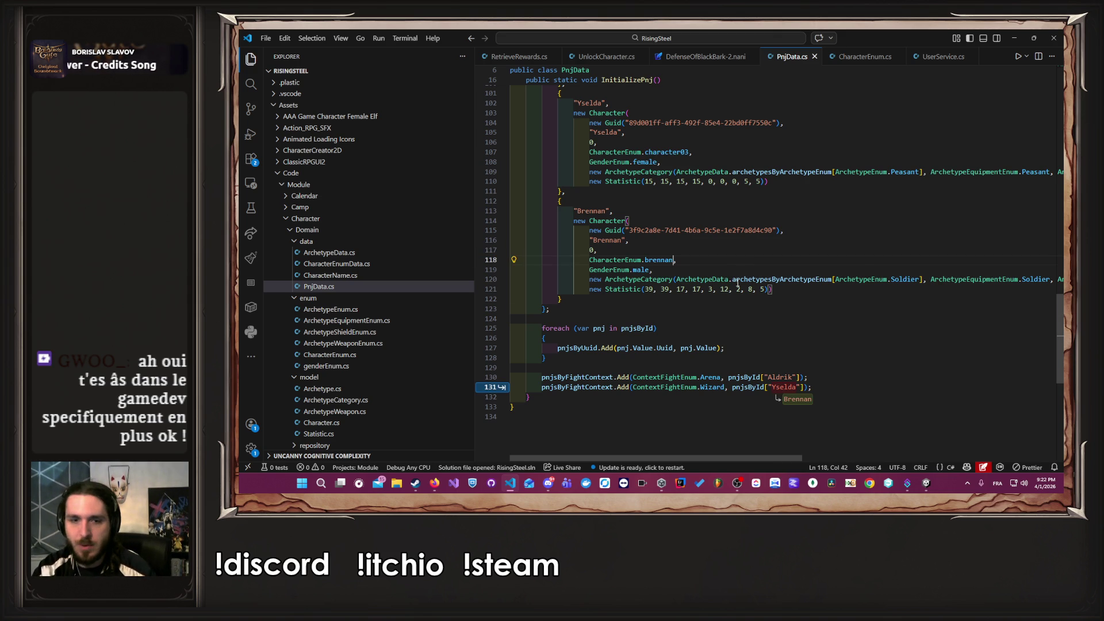
Delete the two pnjsByFightContext registration lines and save PnjData.cs.
drag(528, 397, 561, 363)
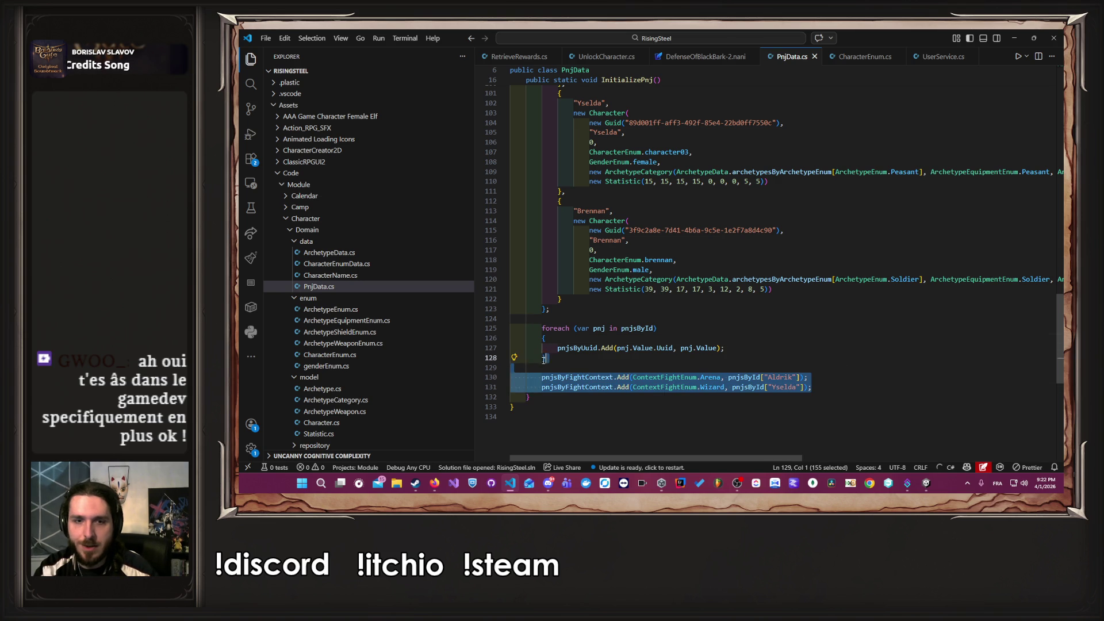
key(BackSpace)
key(BackSpace)
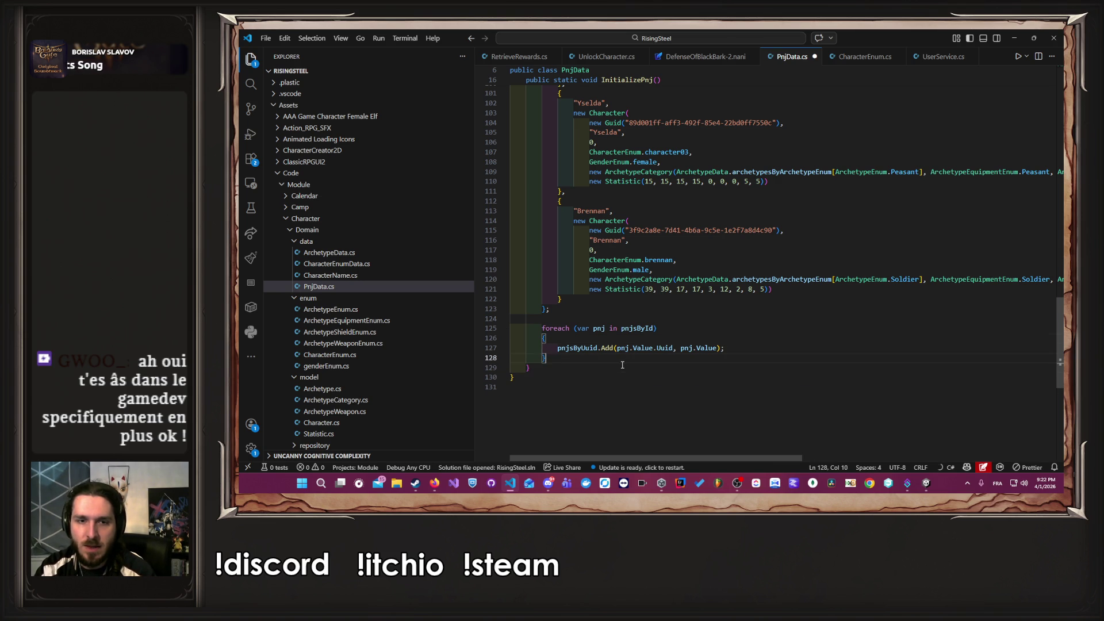
key(ctrl+s)
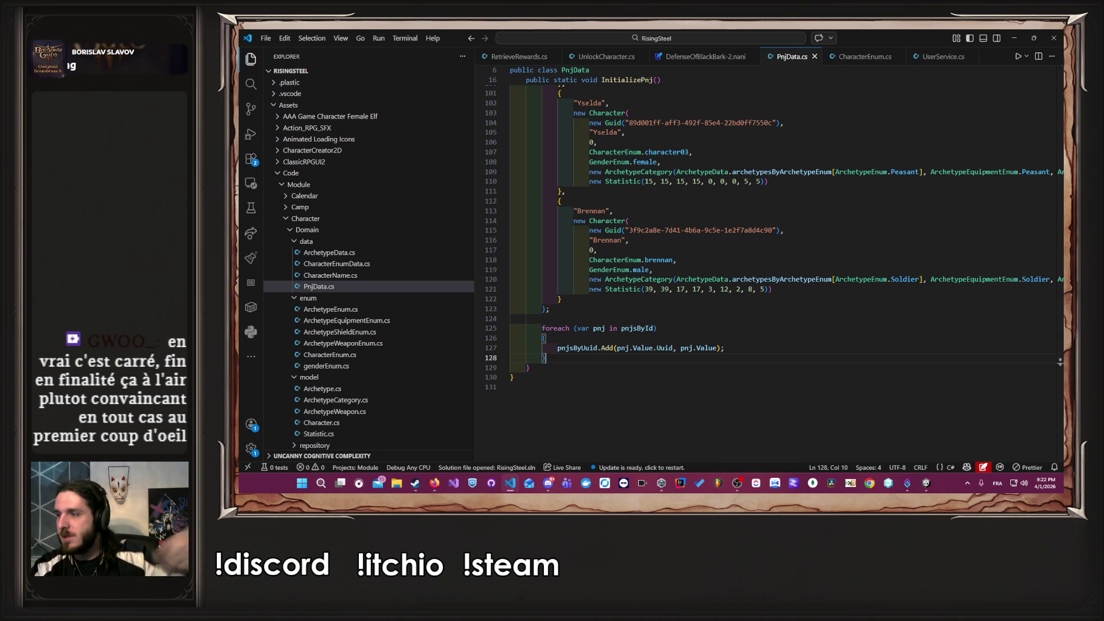
Leave the PnjData code in VS Code unchanged and return to the Unity Editor.
key(alt+Tab)
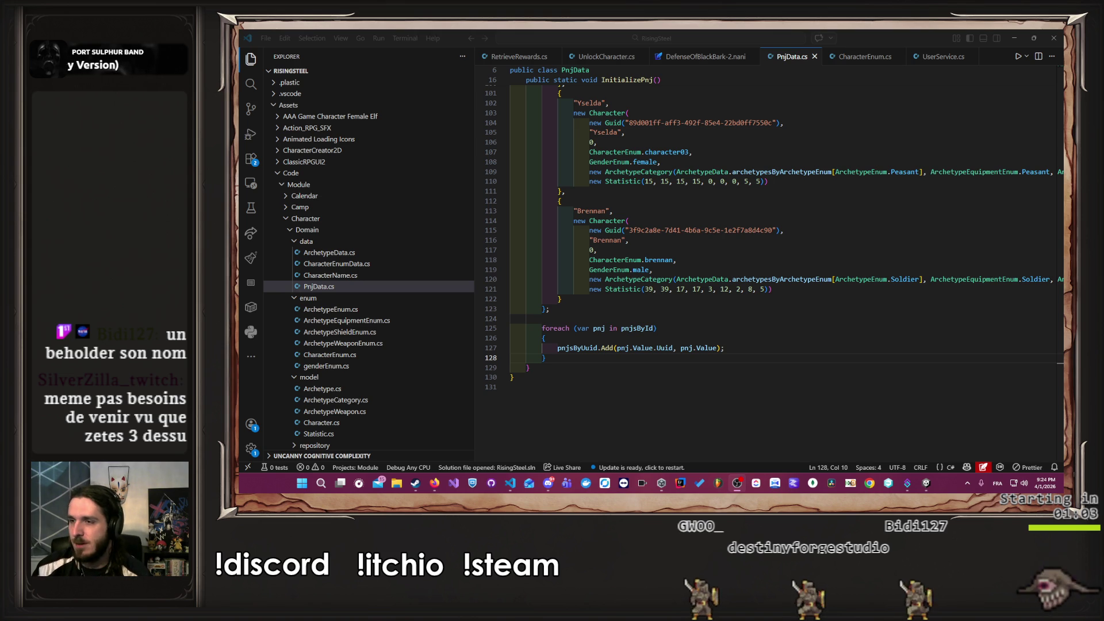
click(695, 301)
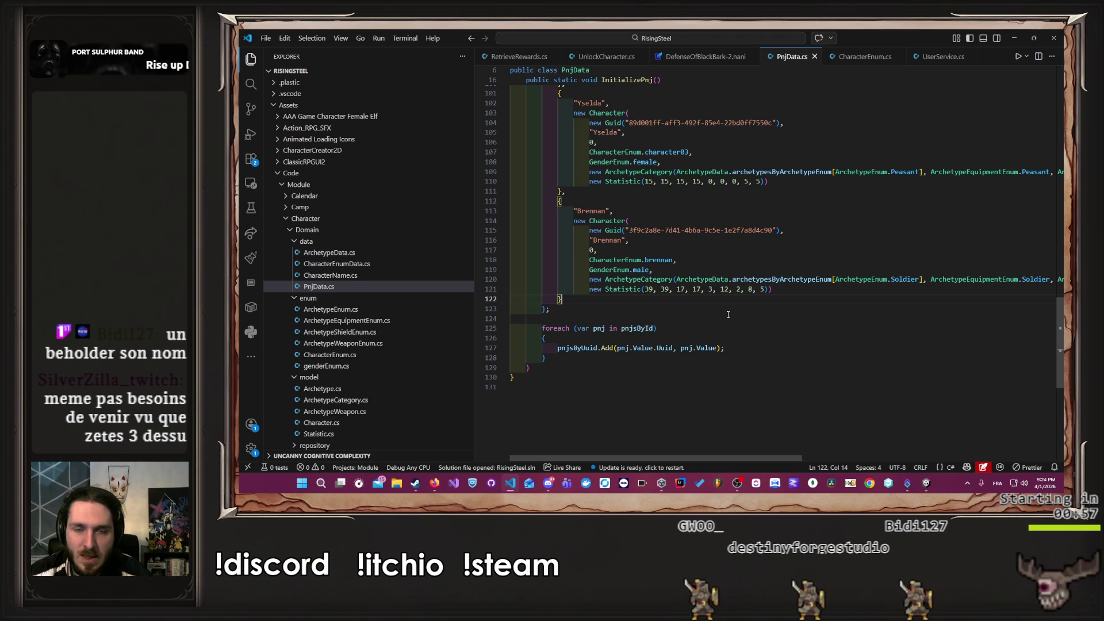
click(907, 483)
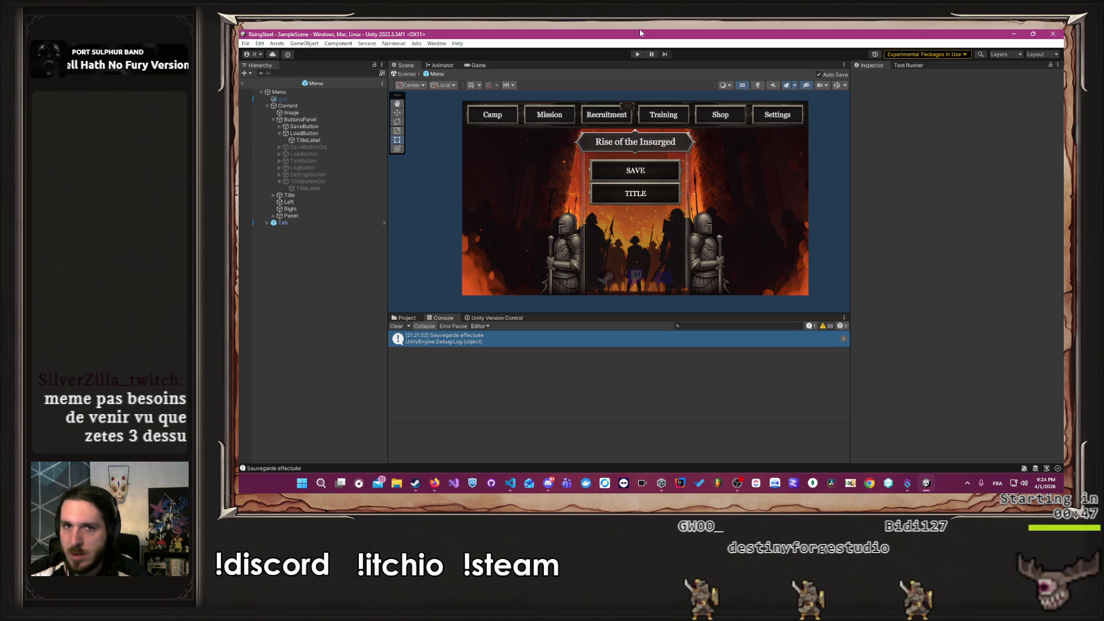
Play the game to its title menu and drag Firefox's Viewers Battle Paramètres page into view.
click(638, 53)
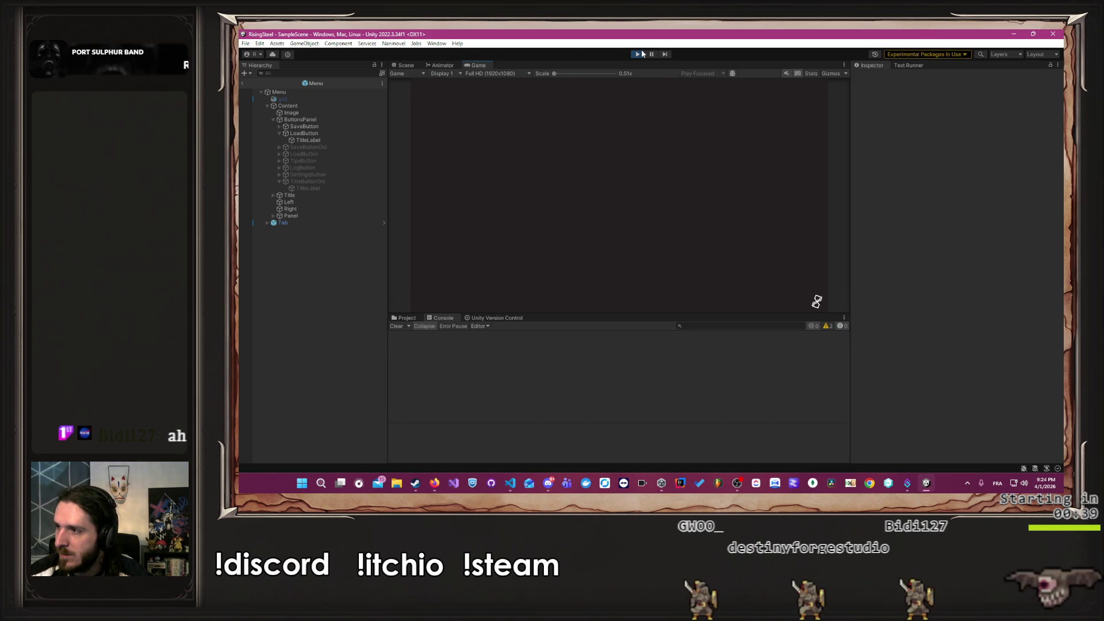
click(437, 483)
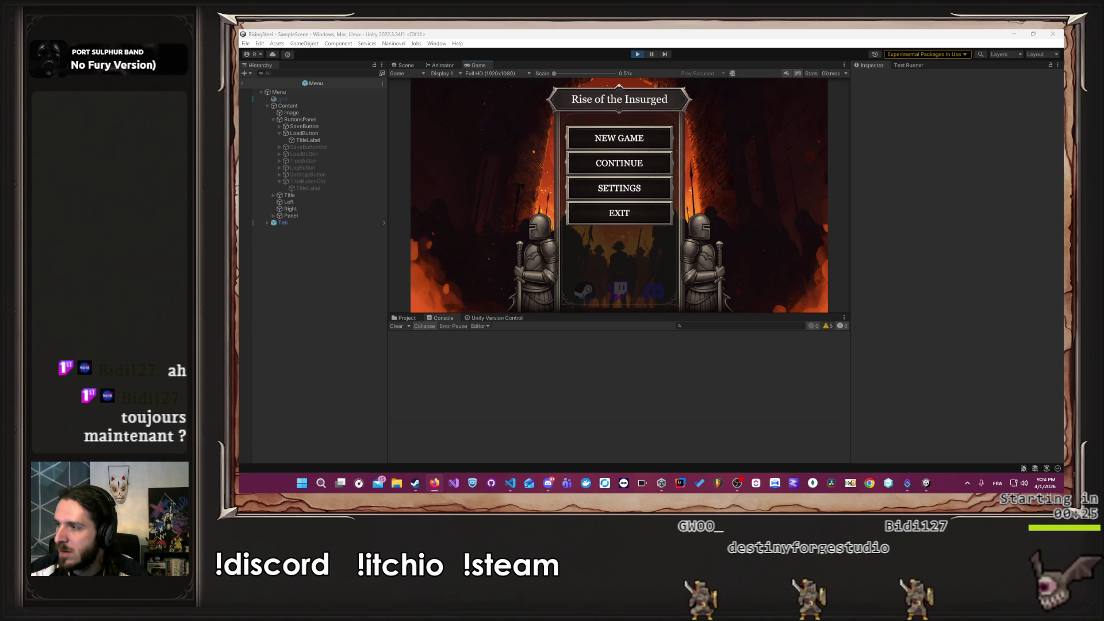
mouse_move(1063, 173)
mouse_down()
mouse_move(1064, 157)
mouse_move(803, 174)
mouse_move(857, 163)
mouse_up()
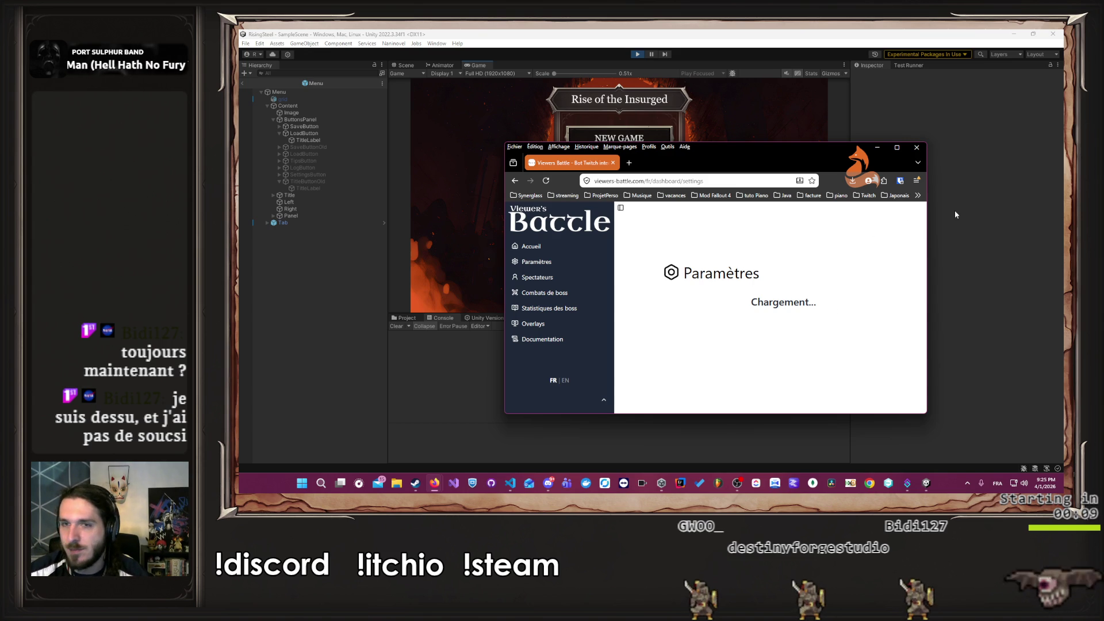
Minimize Firefox and choose CONTINUE to load the saved game at camp.
click(877, 149)
click(636, 164)
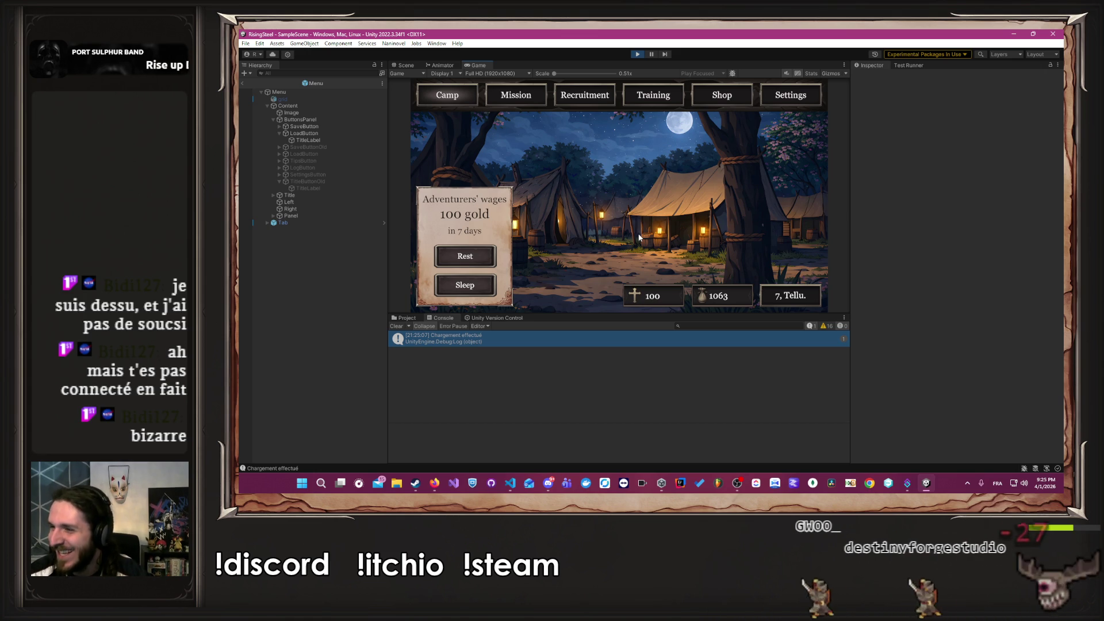
Review Brennan's stats card on the Training screen, then close it and go to Settings.
click(650, 102)
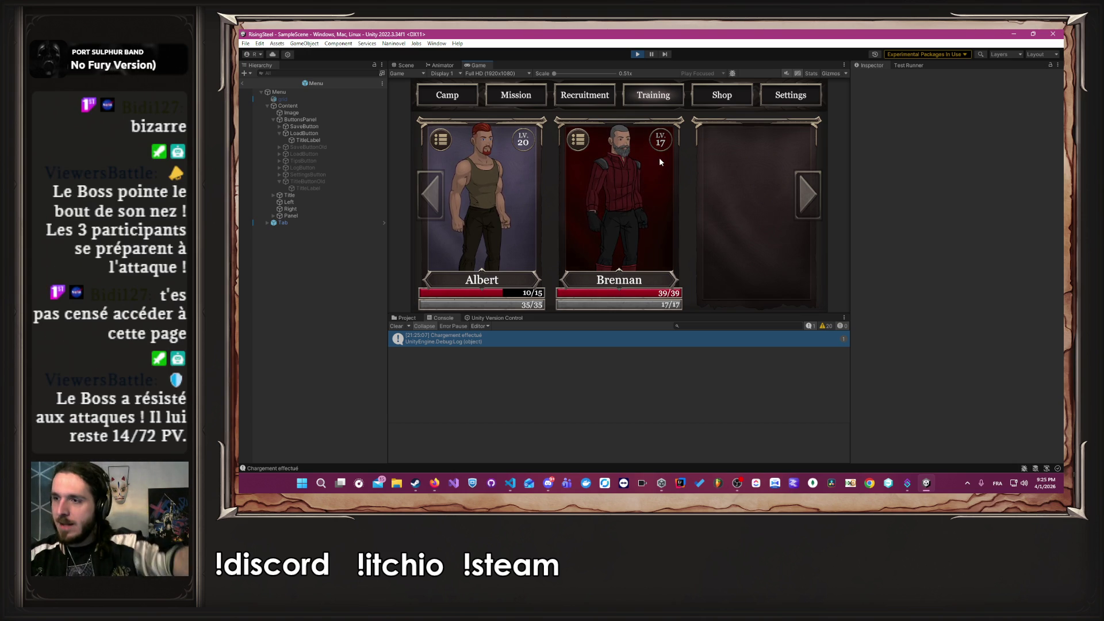
click(658, 173)
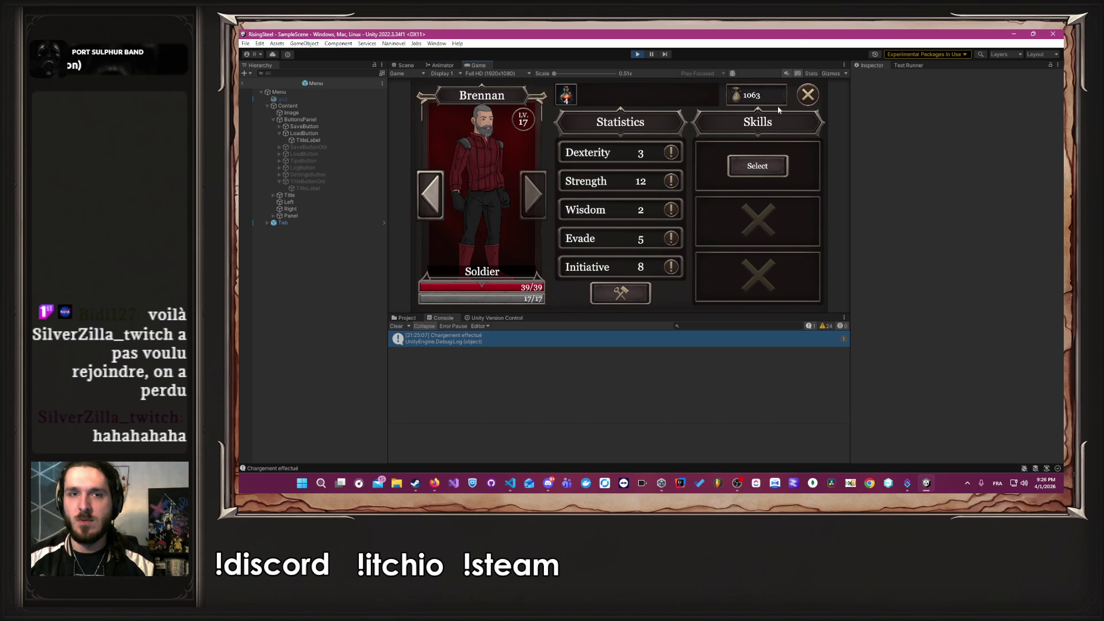
click(814, 96)
click(816, 95)
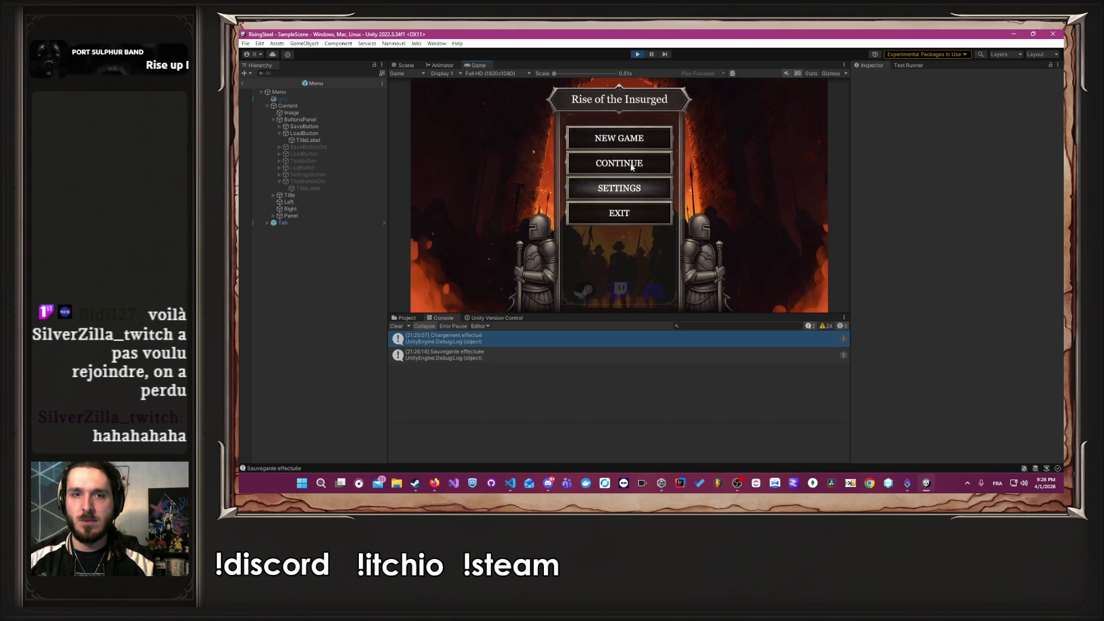
Start a new game with a character named Albert and the red-haired male portrait.
click(619, 162)
text(Albert)
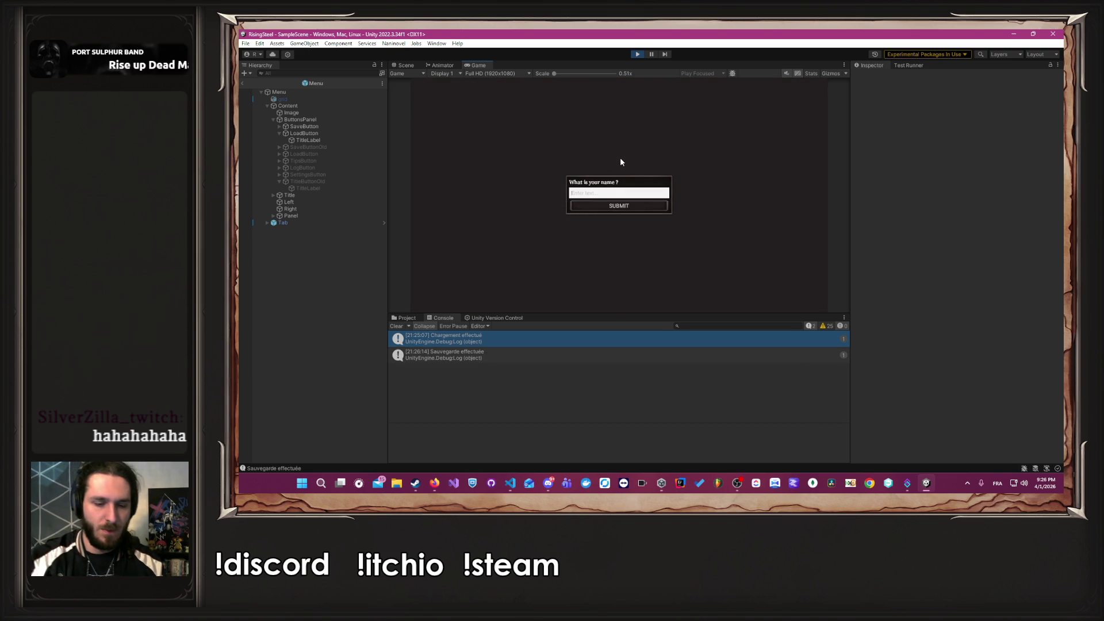
key(Return)
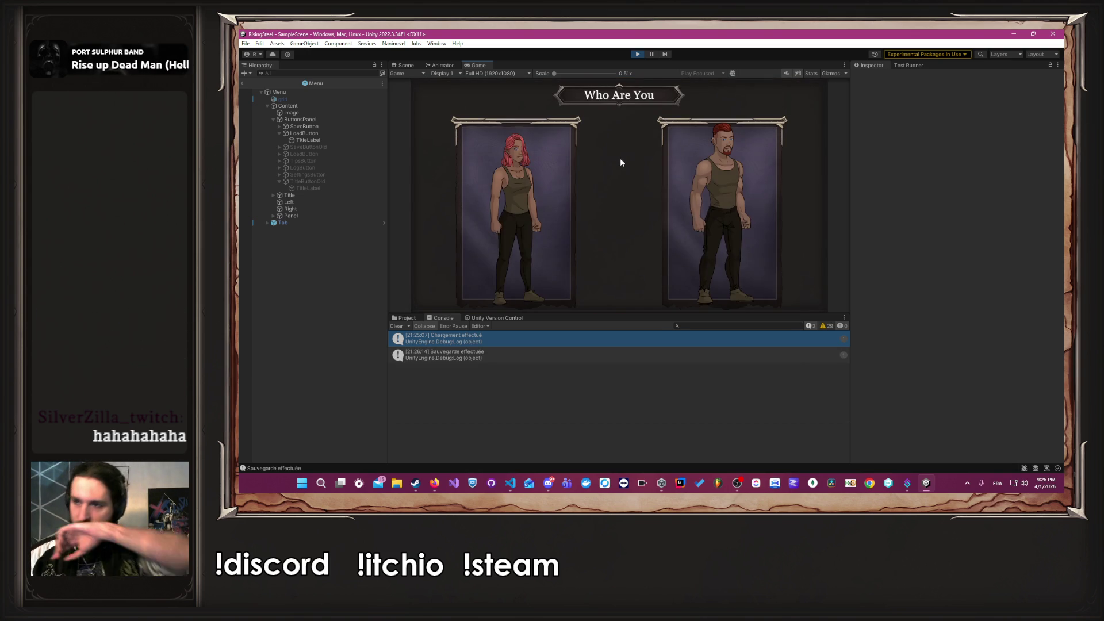
click(722, 197)
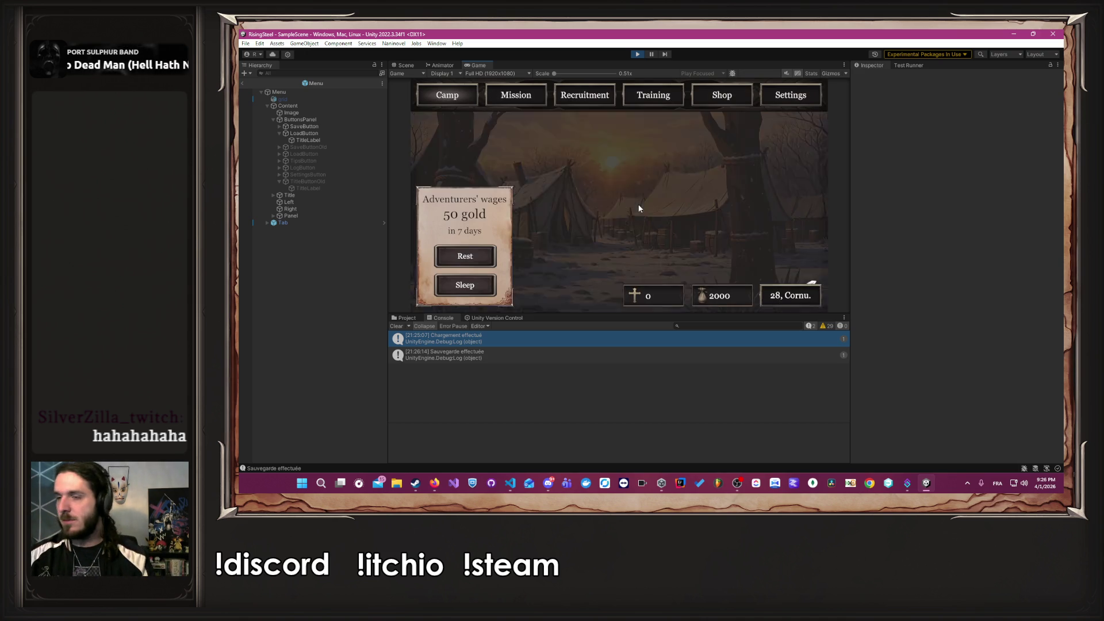
Raise Albert's Strength from 0 to 20 in Training and confirm the gold purchase.
click(655, 93)
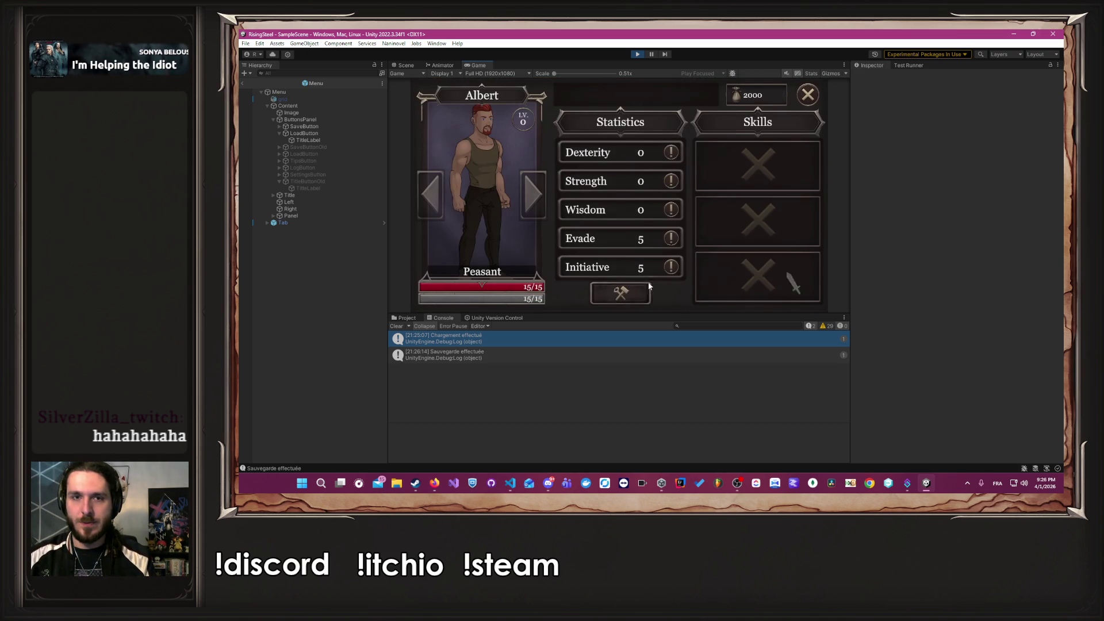
click(658, 180)
click(657, 180)
click(658, 180)
click(657, 180)
click(656, 181)
click(657, 181)
click(656, 180)
click(671, 300)
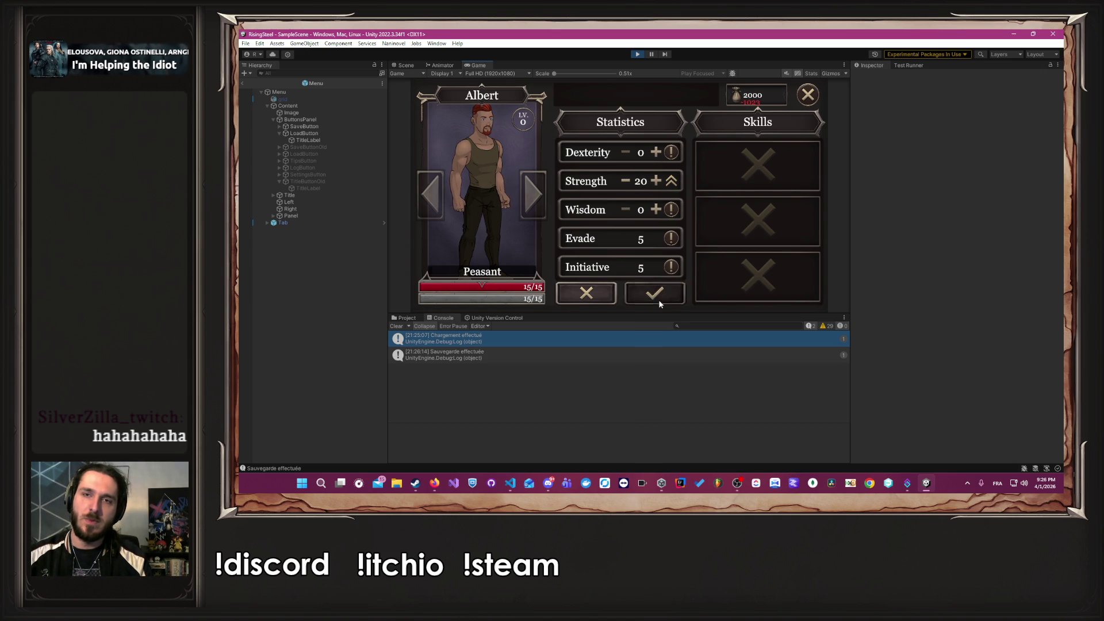
click(803, 102)
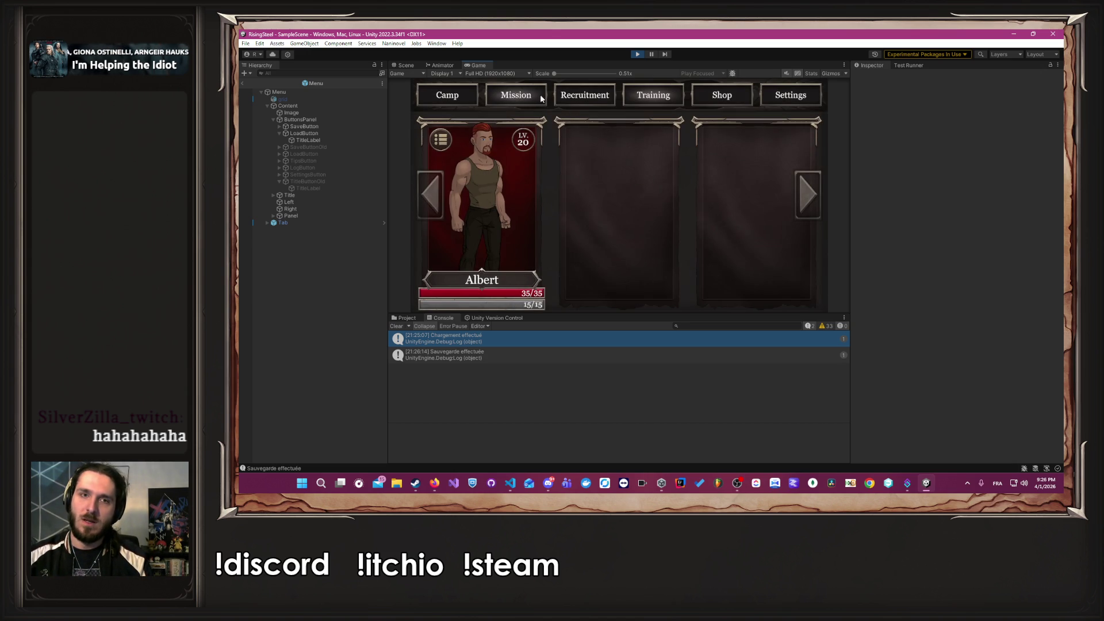
Start the Defense of the Black Bark Village mission and defeat Bob with Albert's attacks.
click(539, 95)
click(482, 159)
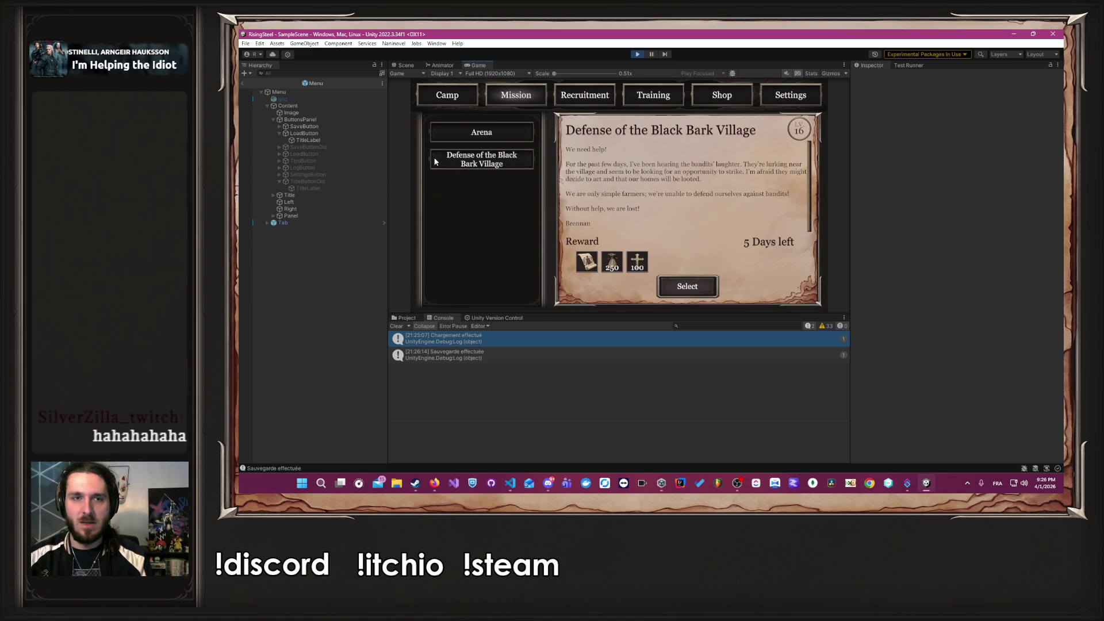
click(715, 286)
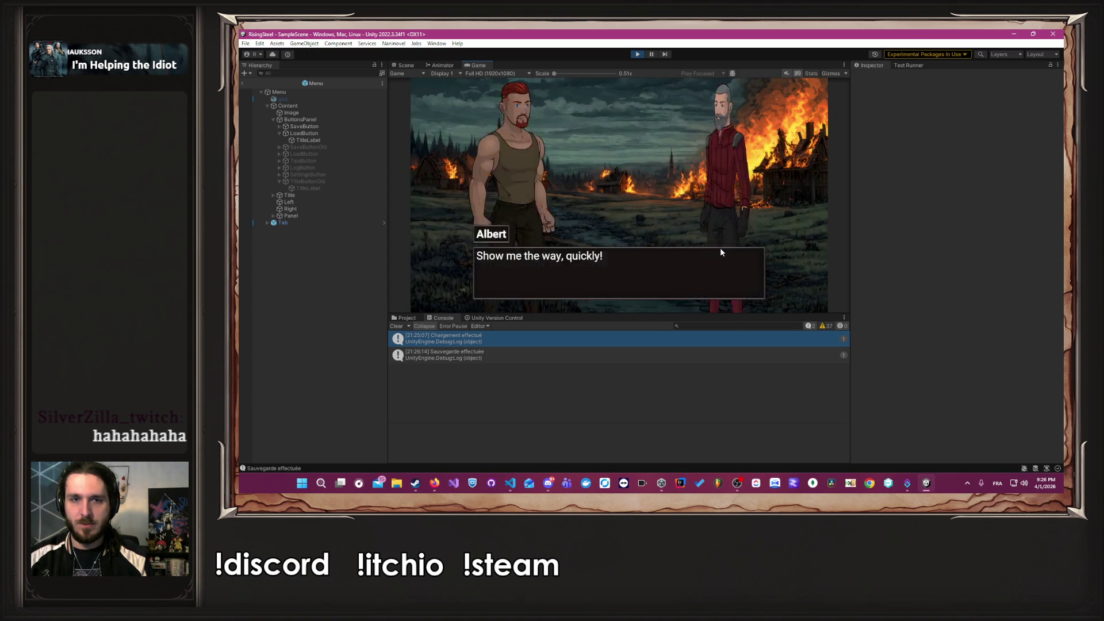
click(718, 250)
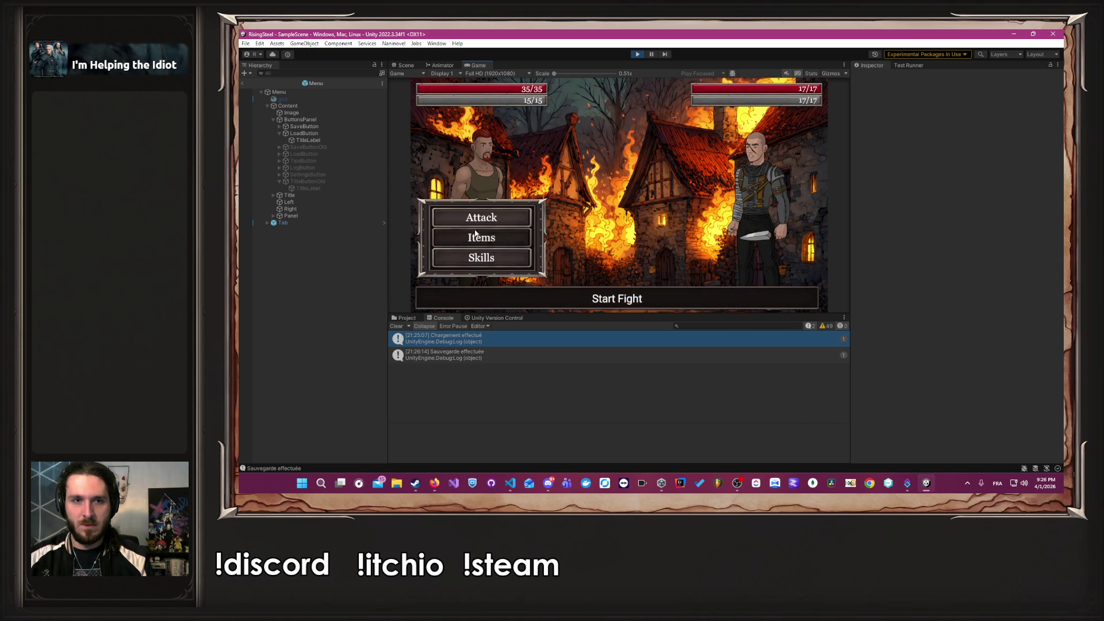
click(472, 214)
click(475, 212)
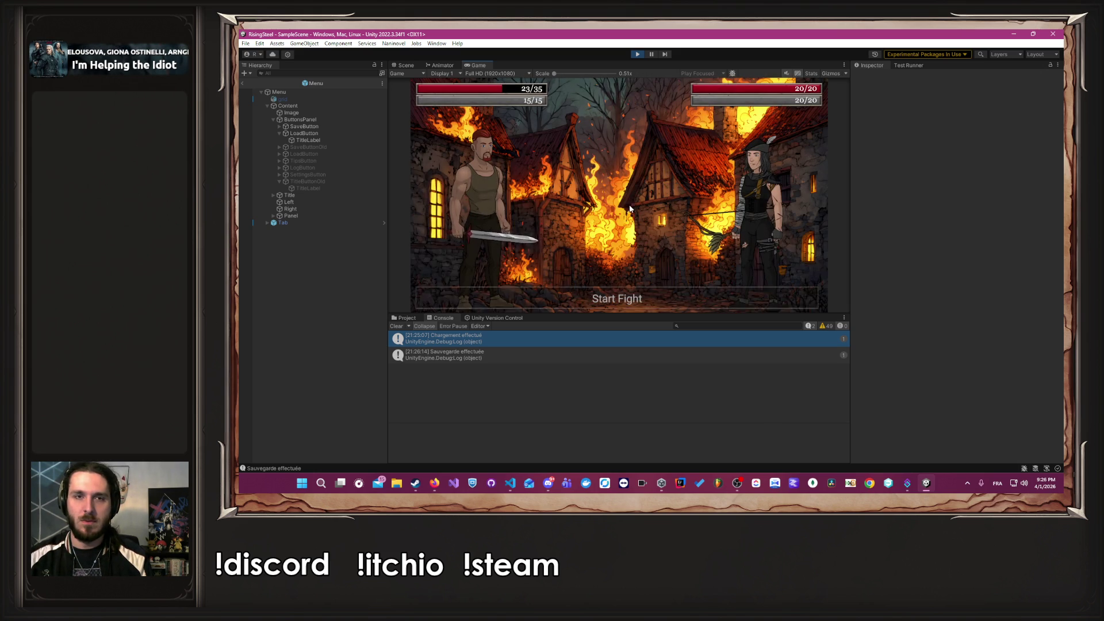
Attack Robin until her HP reaches 0, spare her, and return to camp.
click(479, 217)
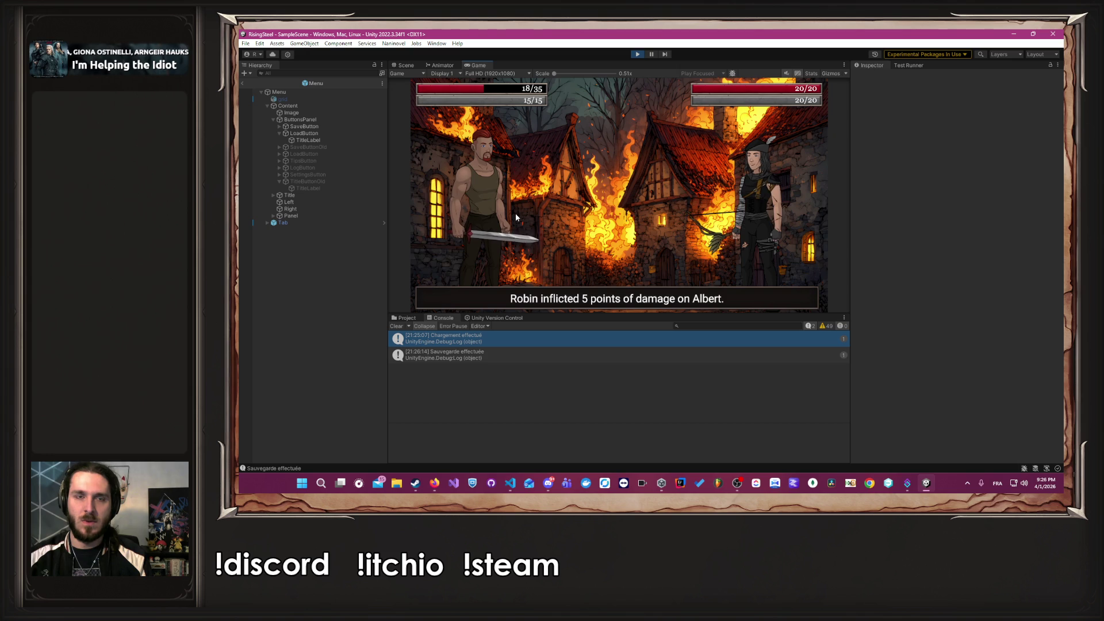
click(516, 214)
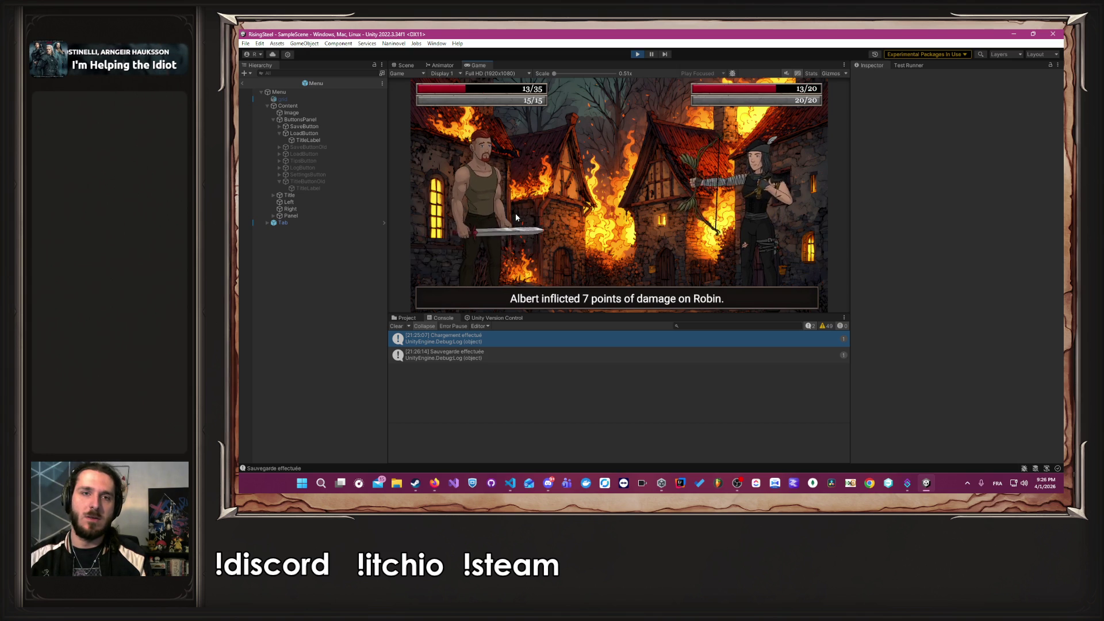
click(515, 214)
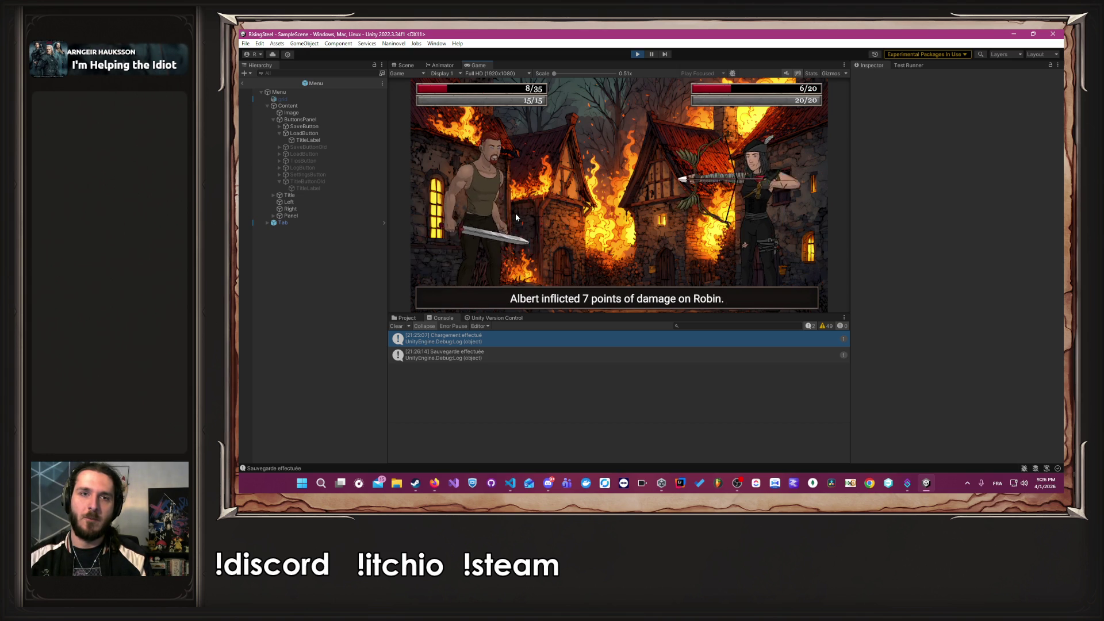
click(515, 218)
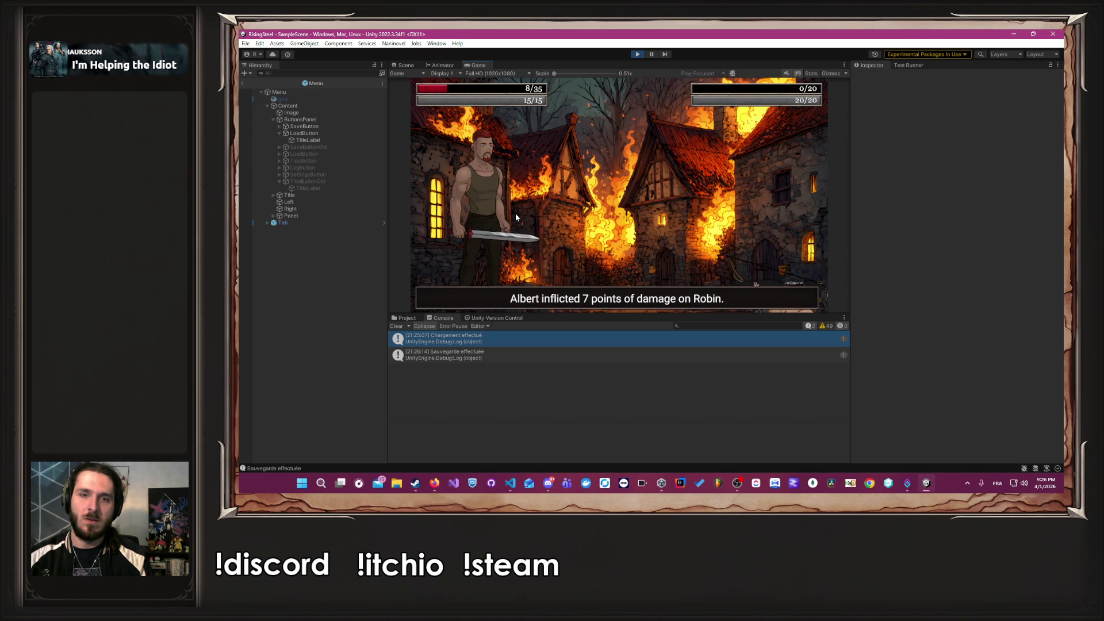
click(516, 212)
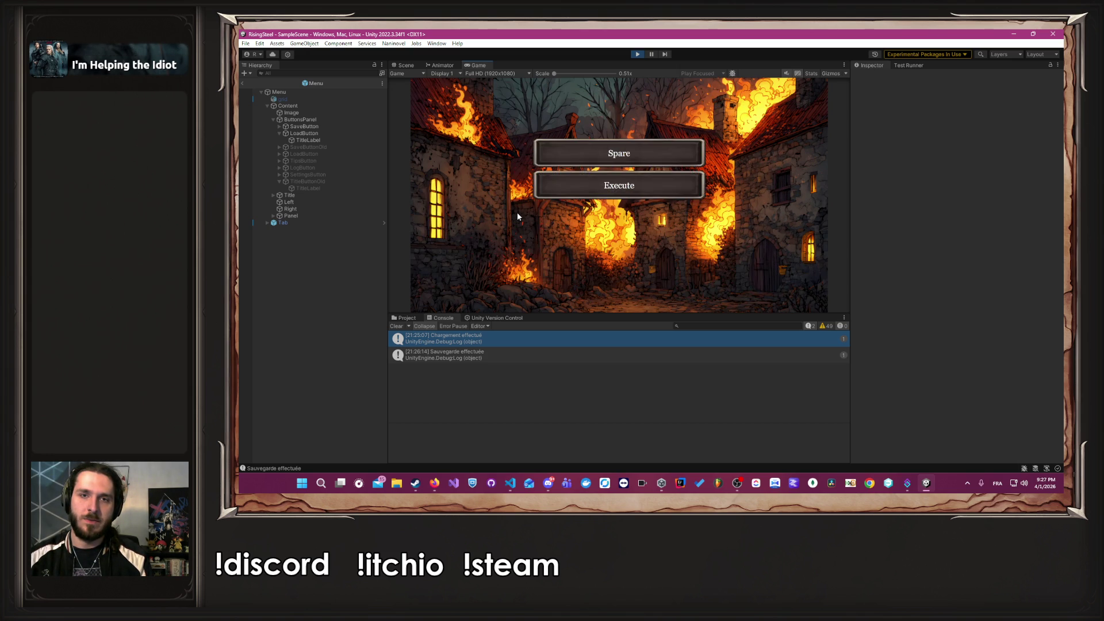
click(627, 164)
click(627, 164)
click(628, 168)
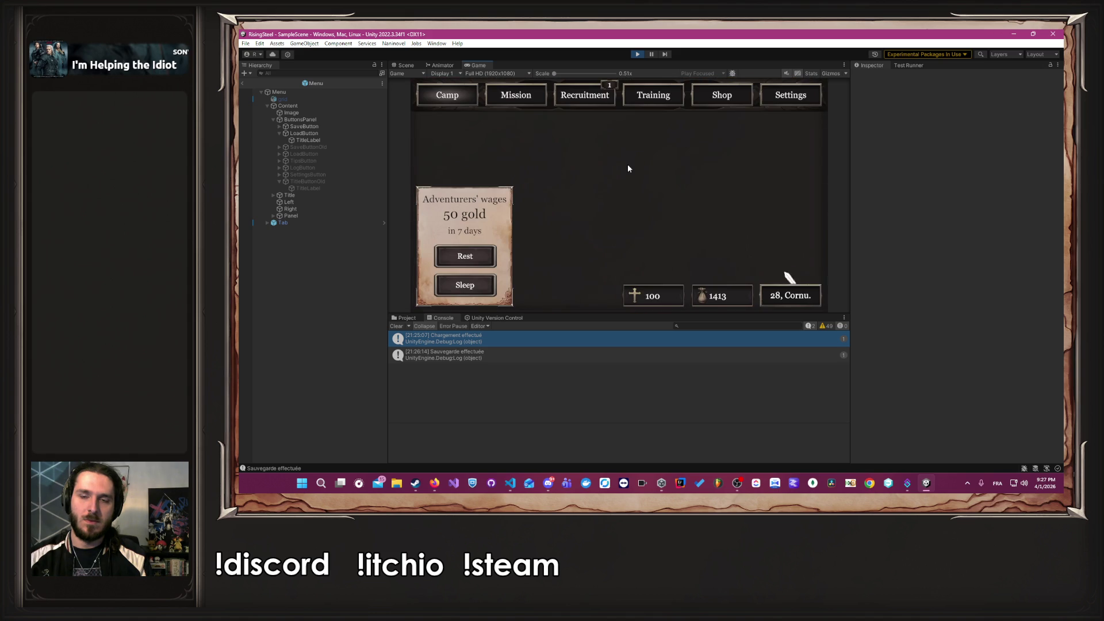
View Brennan's stats on the Recruitment screen, close the card, and save from Settings.
click(585, 100)
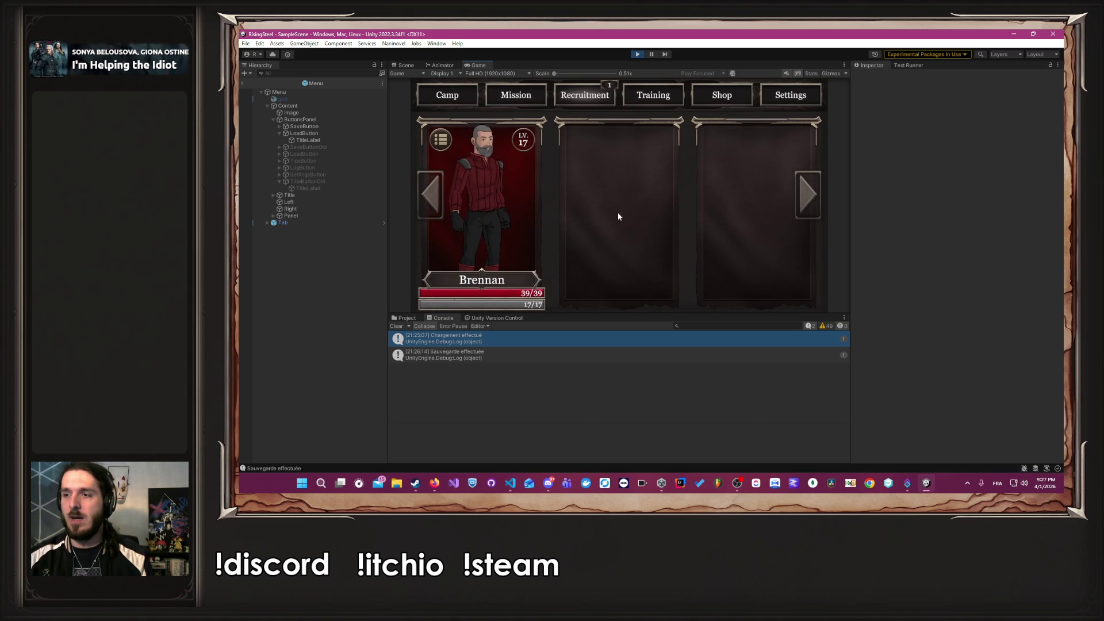
click(450, 139)
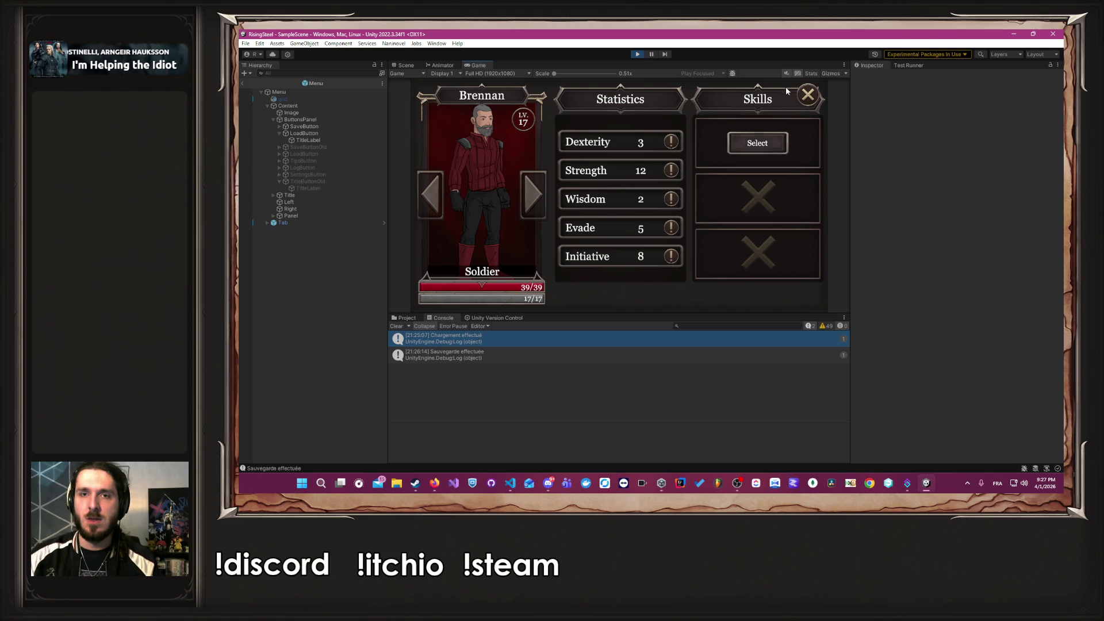
click(807, 94)
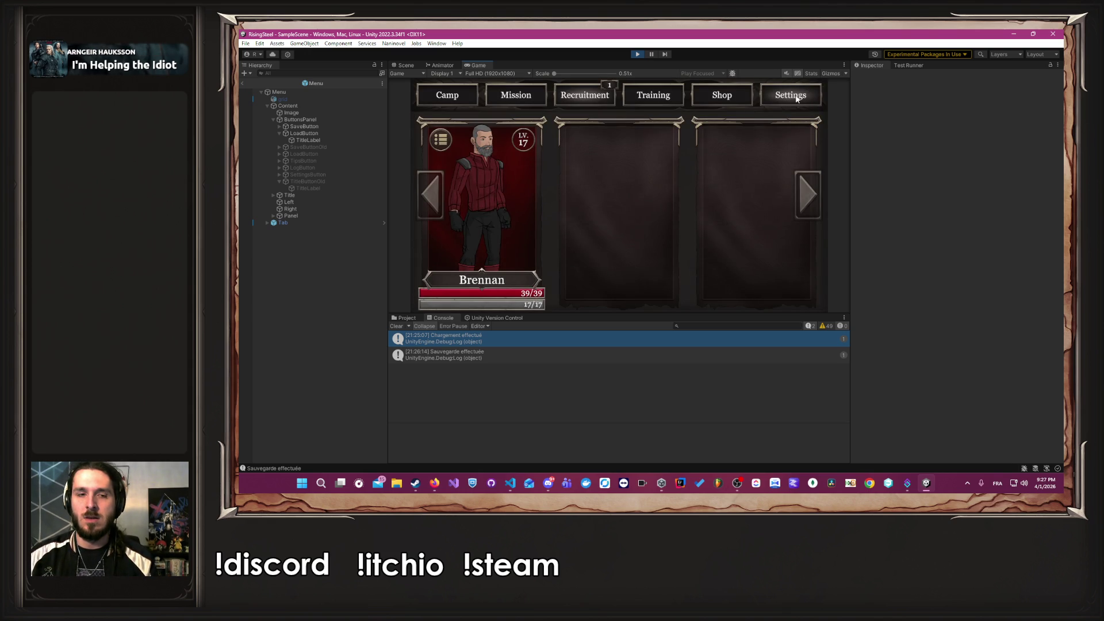
click(795, 96)
click(659, 162)
Go back to the title menu, stop the run, recruit Brennan, and view the Training roster.
click(629, 179)
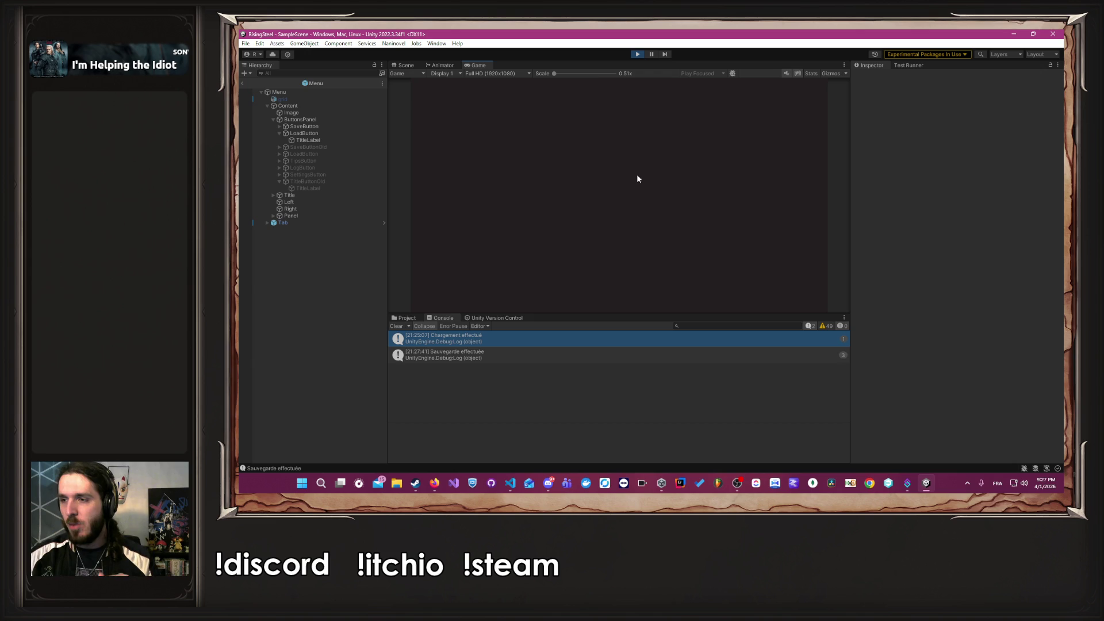
click(632, 54)
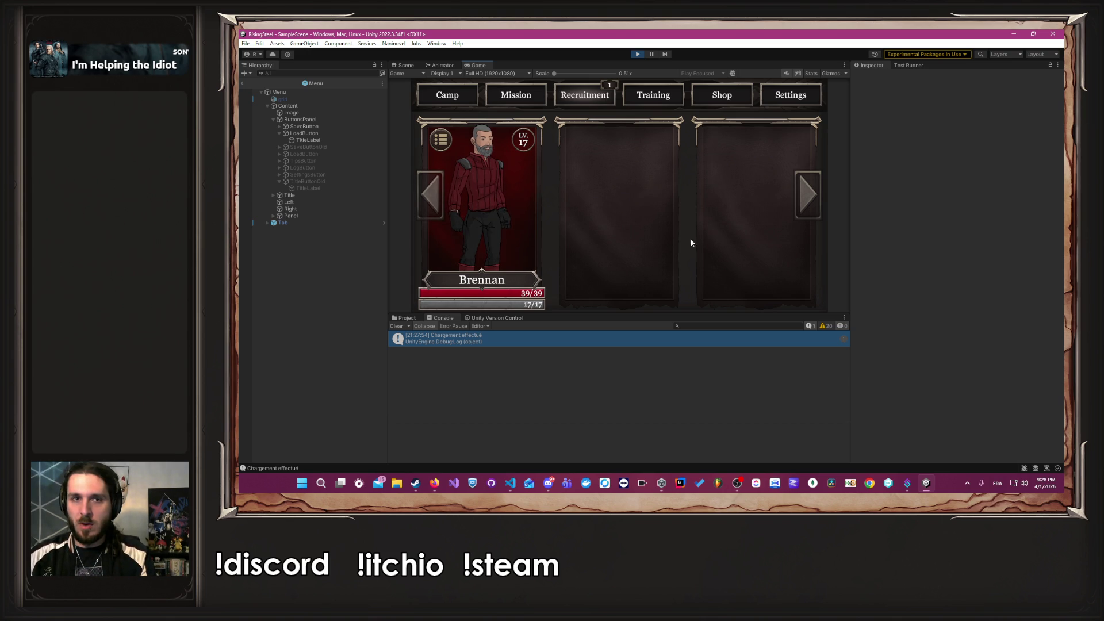
click(533, 211)
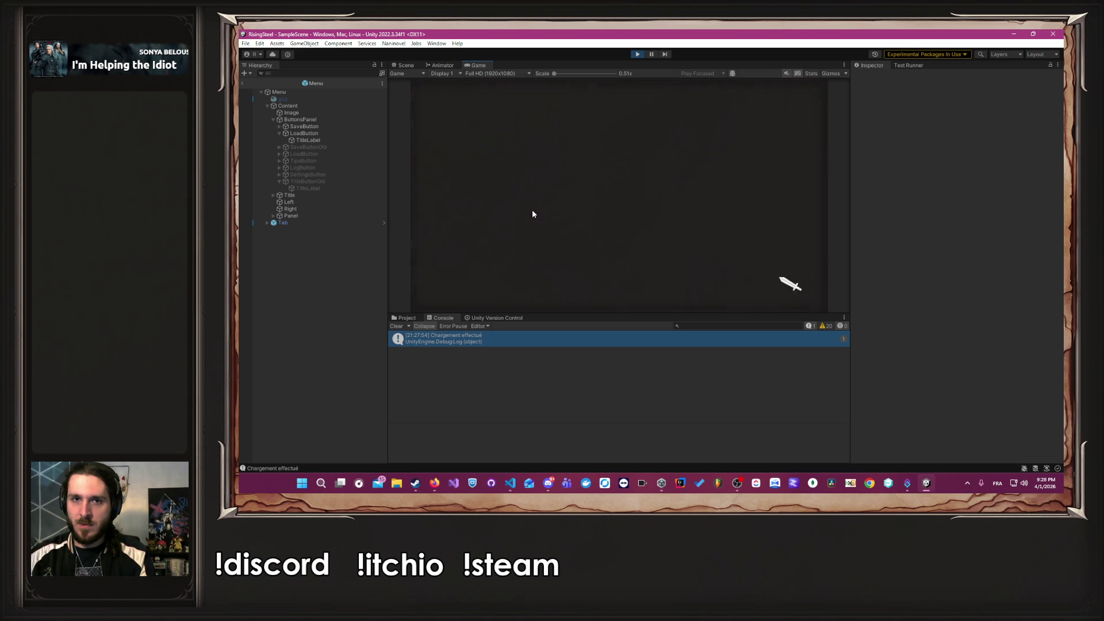
click(644, 96)
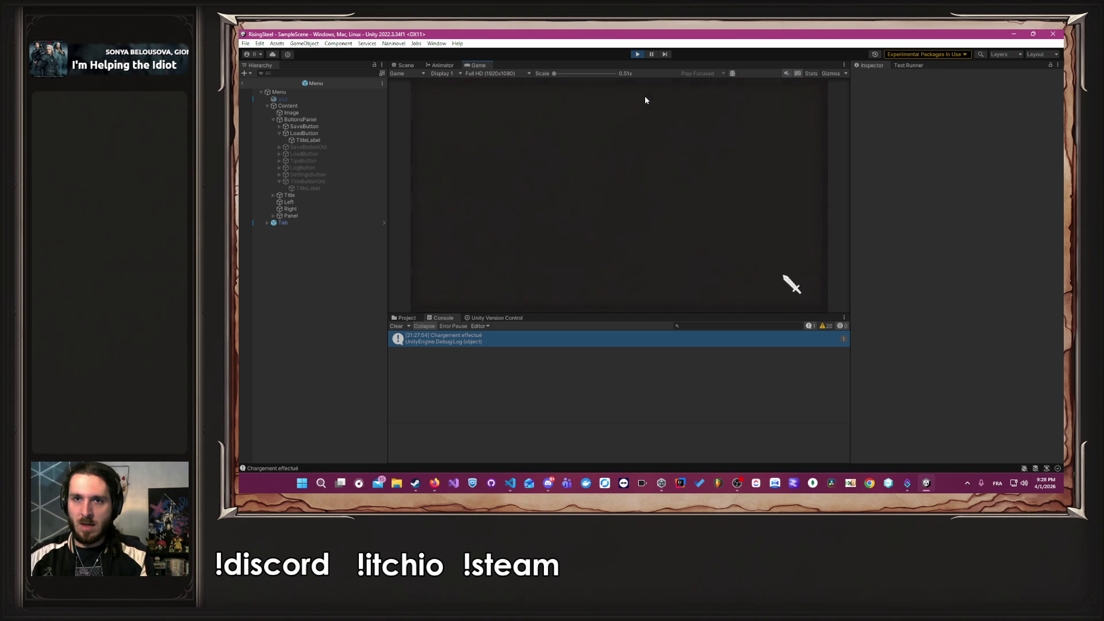
Save the game, return to the title, continue the save, and check the Training roster.
click(787, 96)
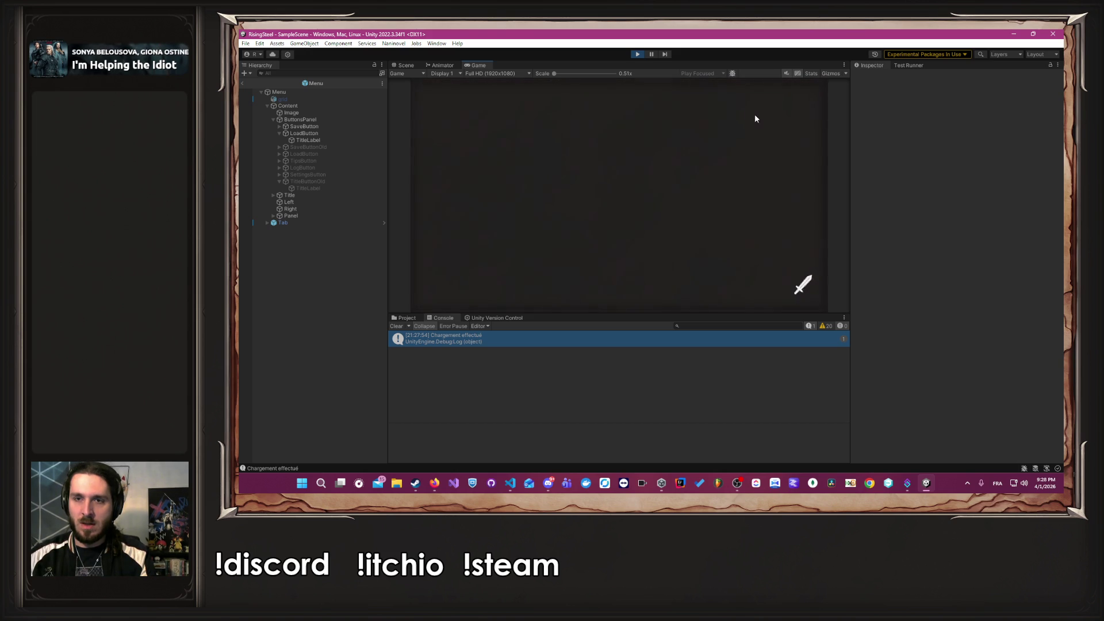
click(637, 161)
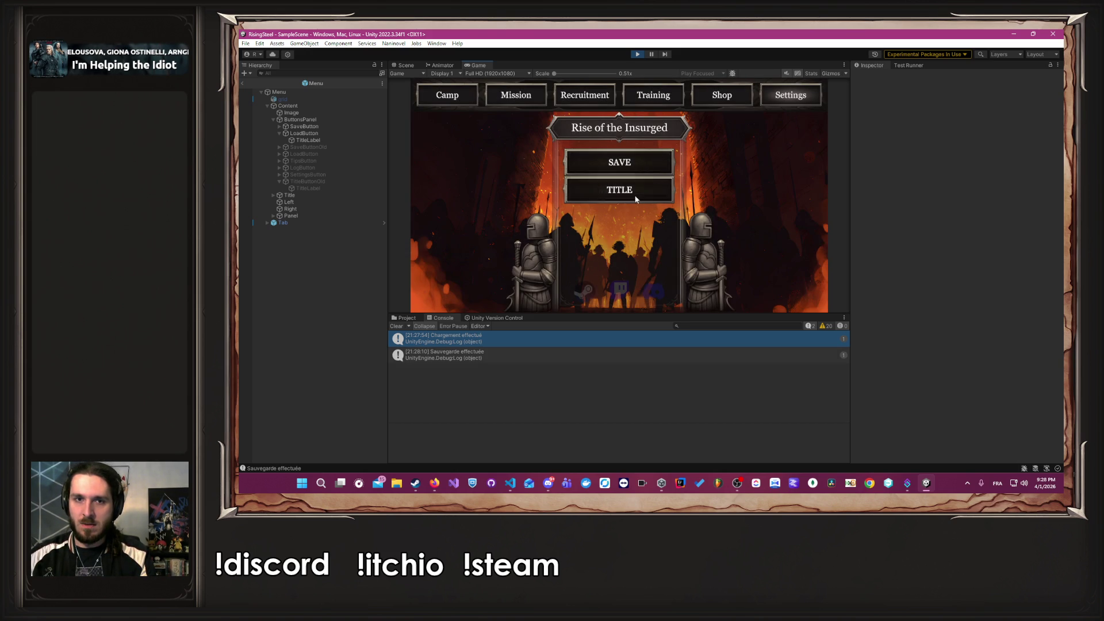
click(636, 198)
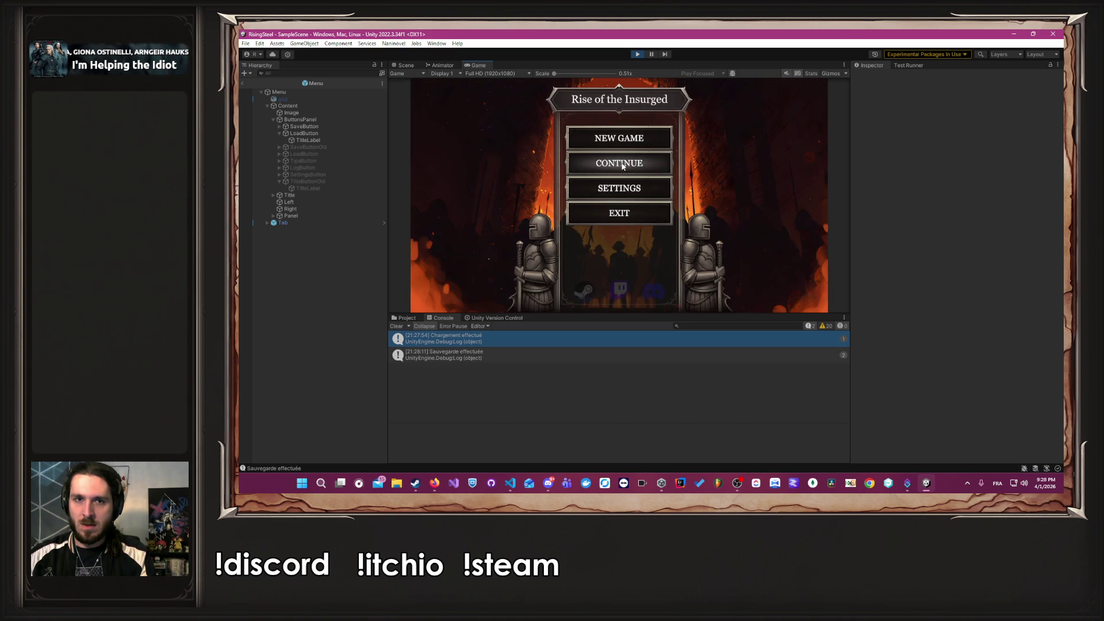
click(622, 165)
click(656, 97)
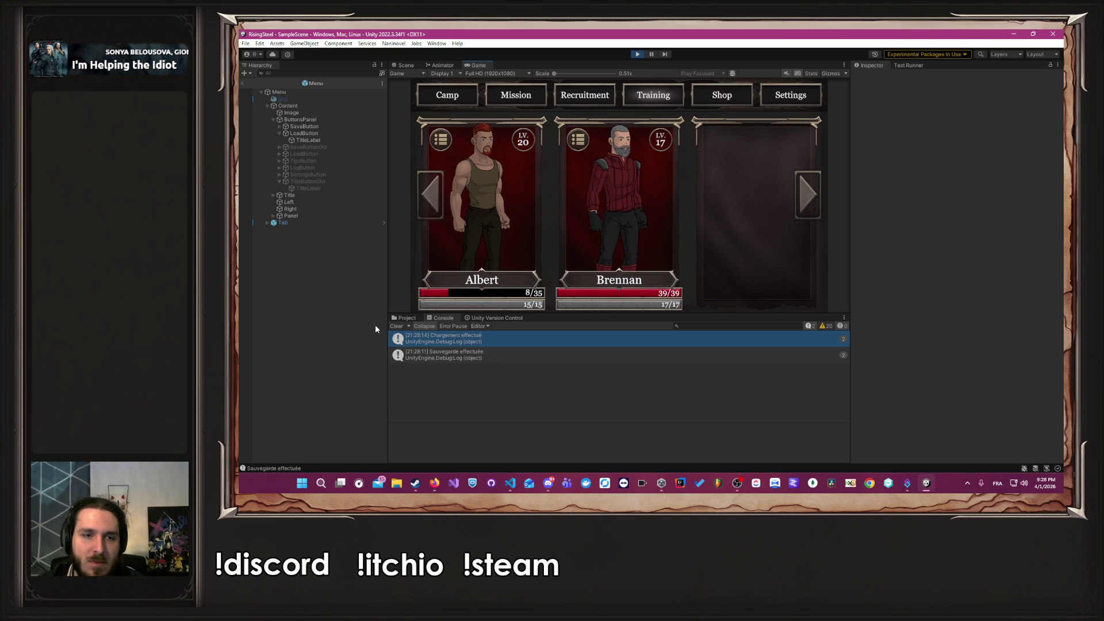
Clear the Console and buy a Healing Potion in the Shop.
click(396, 326)
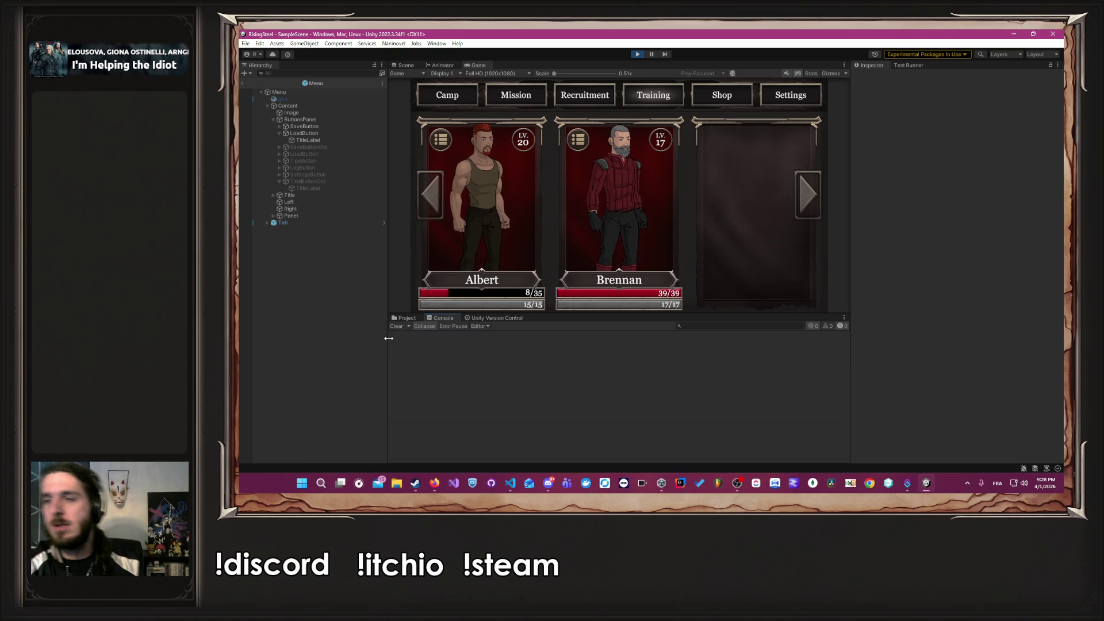
click(739, 99)
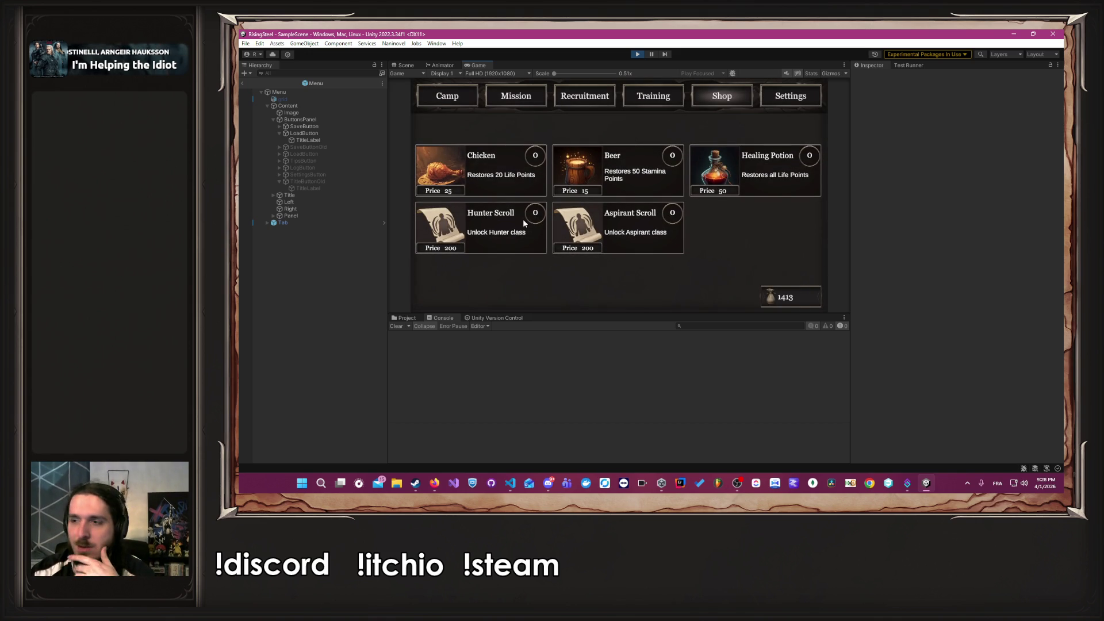
click(494, 219)
click(495, 220)
click(784, 204)
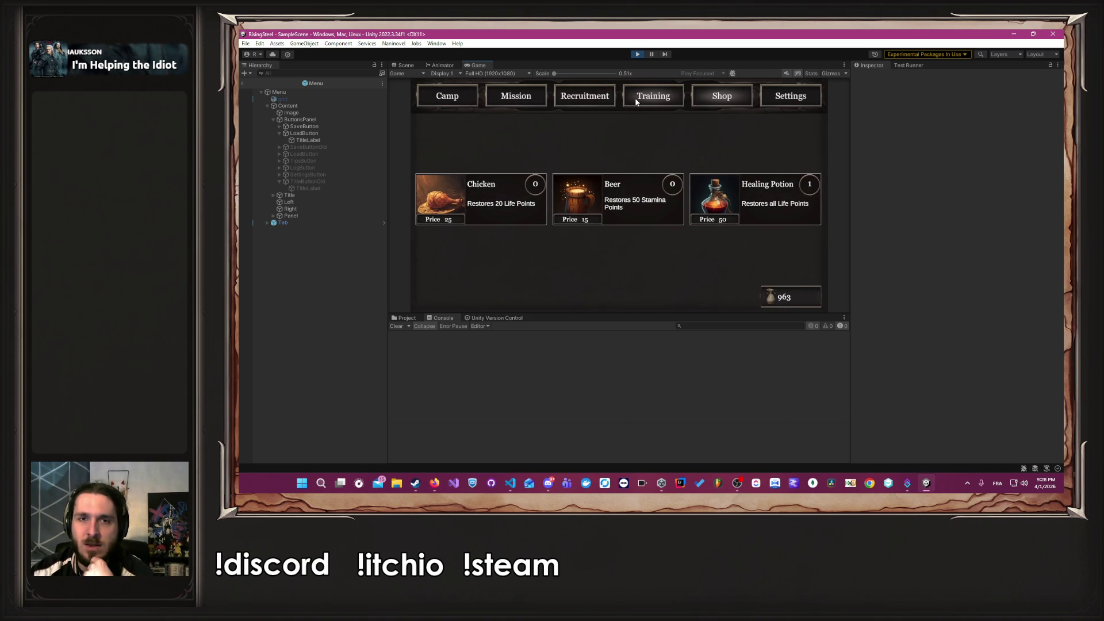
Open Albert's details from the Training roster to restore him to 35/35 health.
click(660, 103)
click(474, 198)
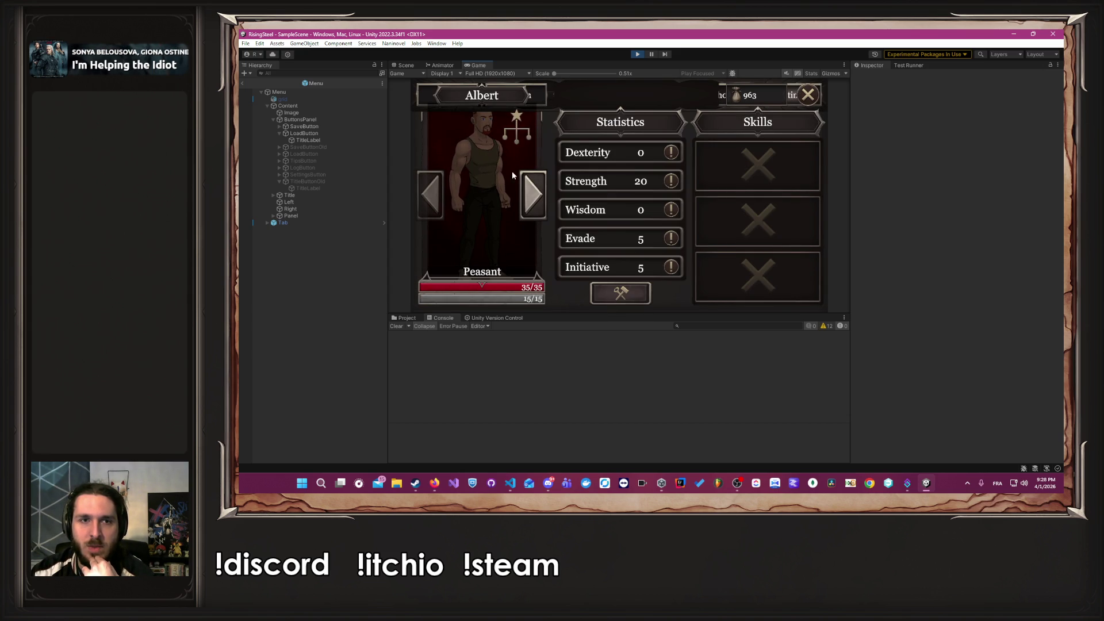
click(807, 95)
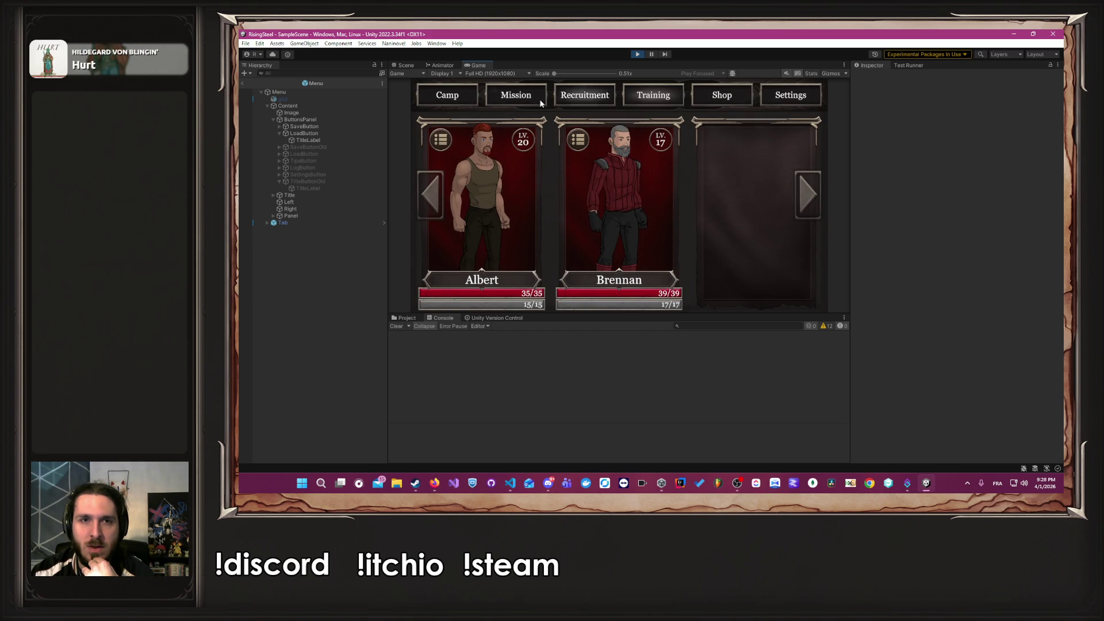
Check Albert's details card on the Training roster, then stop the test run.
click(448, 96)
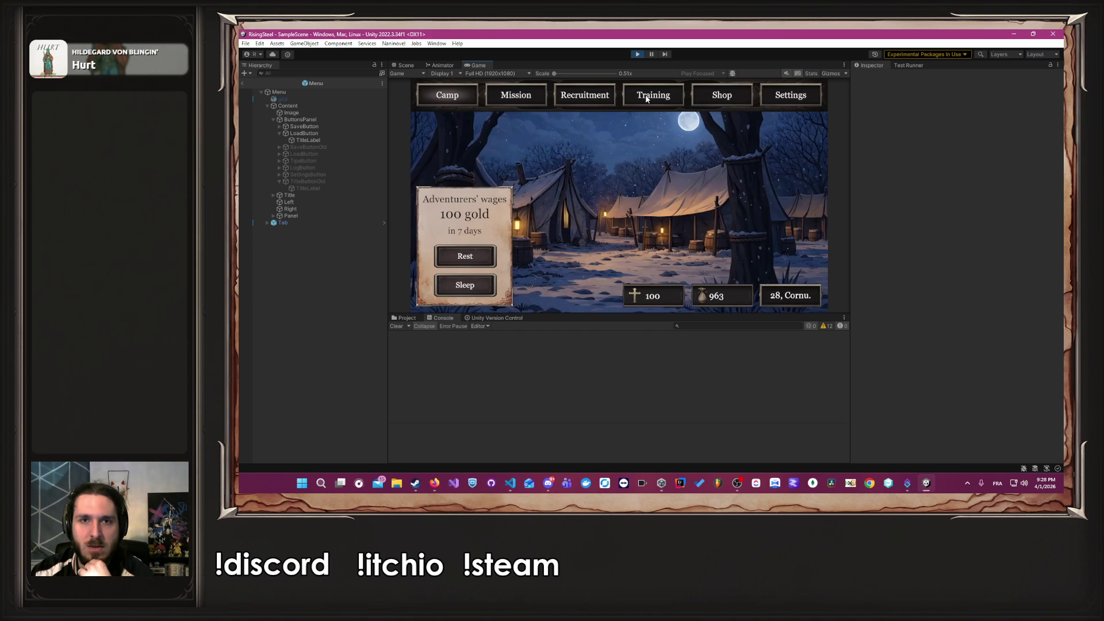
click(646, 99)
click(491, 187)
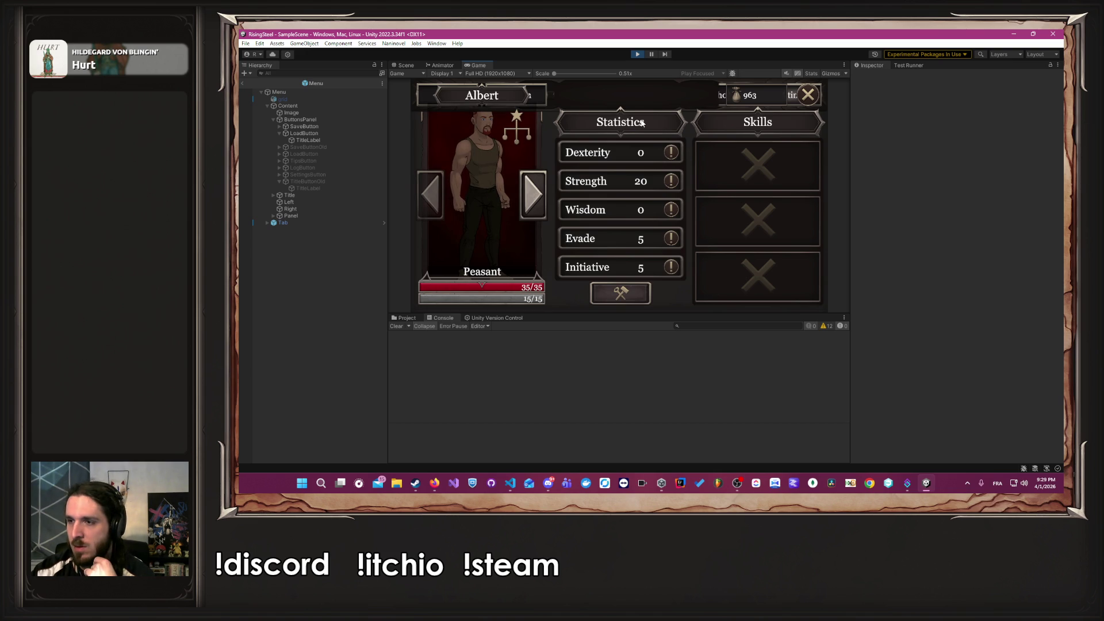
click(805, 96)
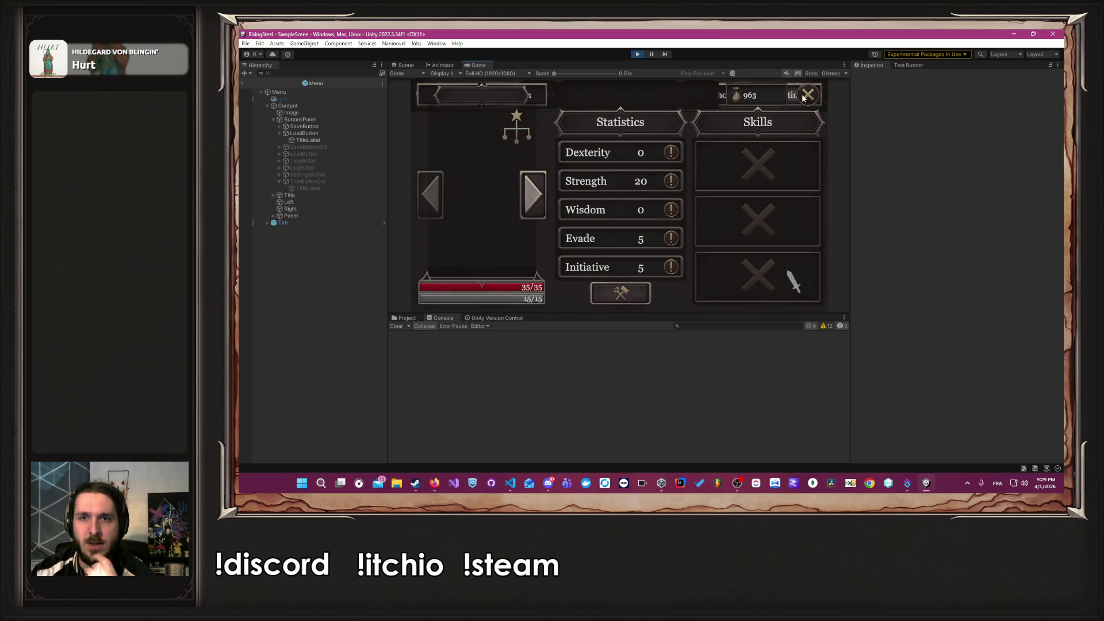
click(641, 52)
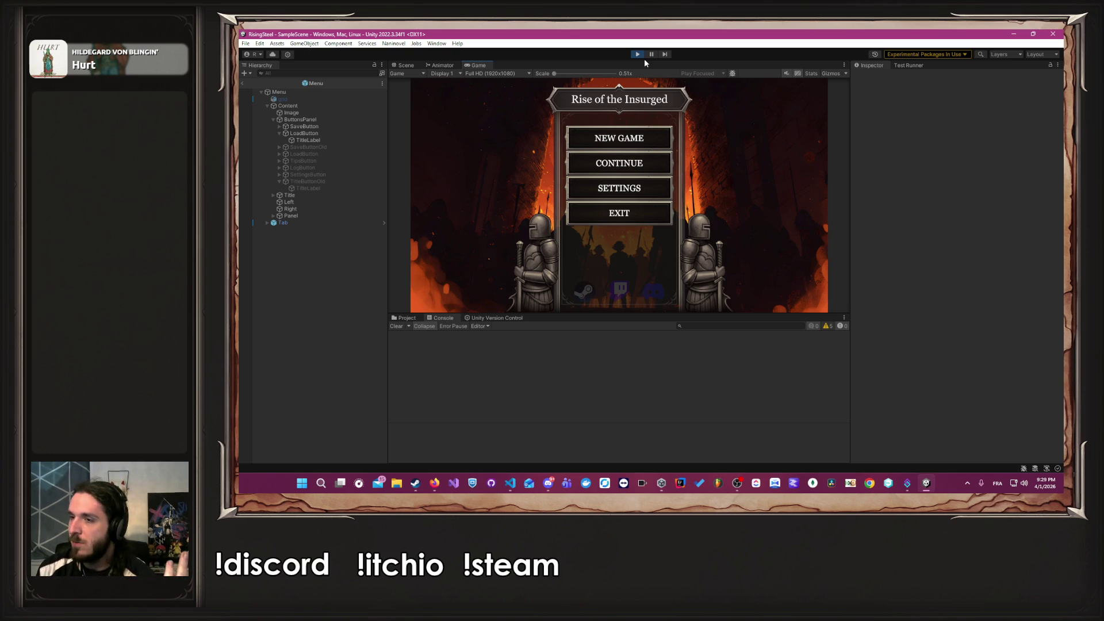
Continue the saved game and browse the Training, Shop and Camp screens.
click(612, 164)
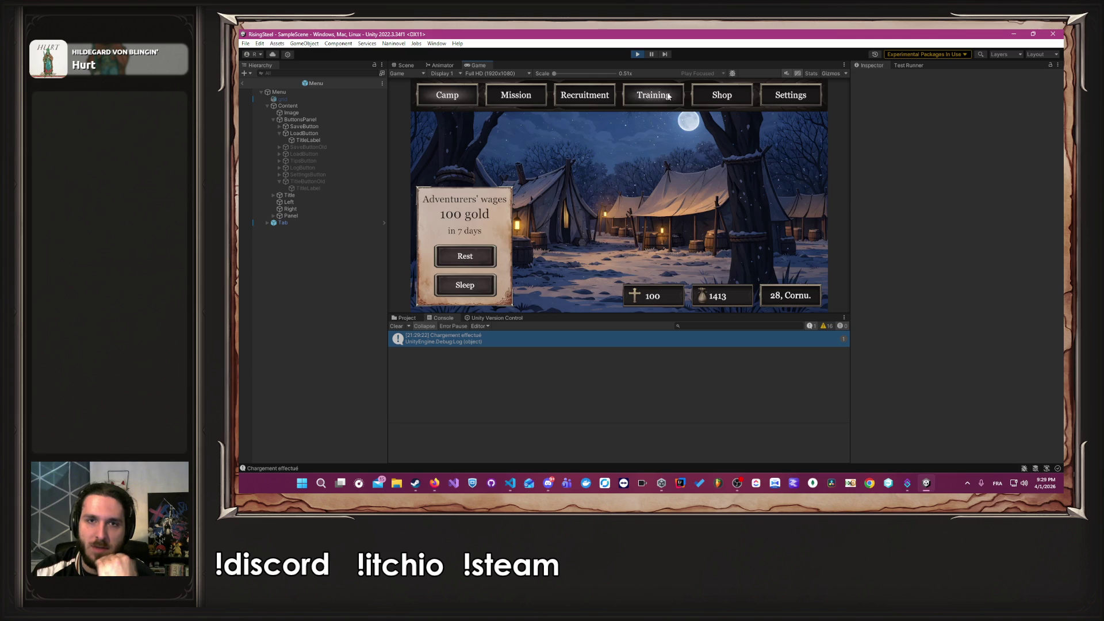
click(653, 94)
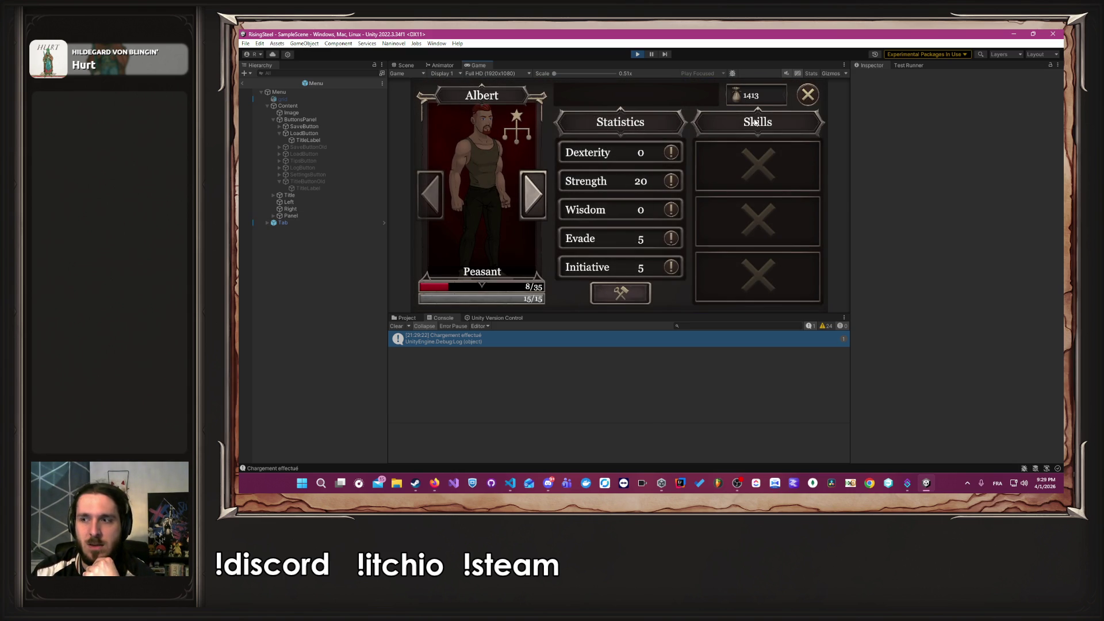
click(804, 98)
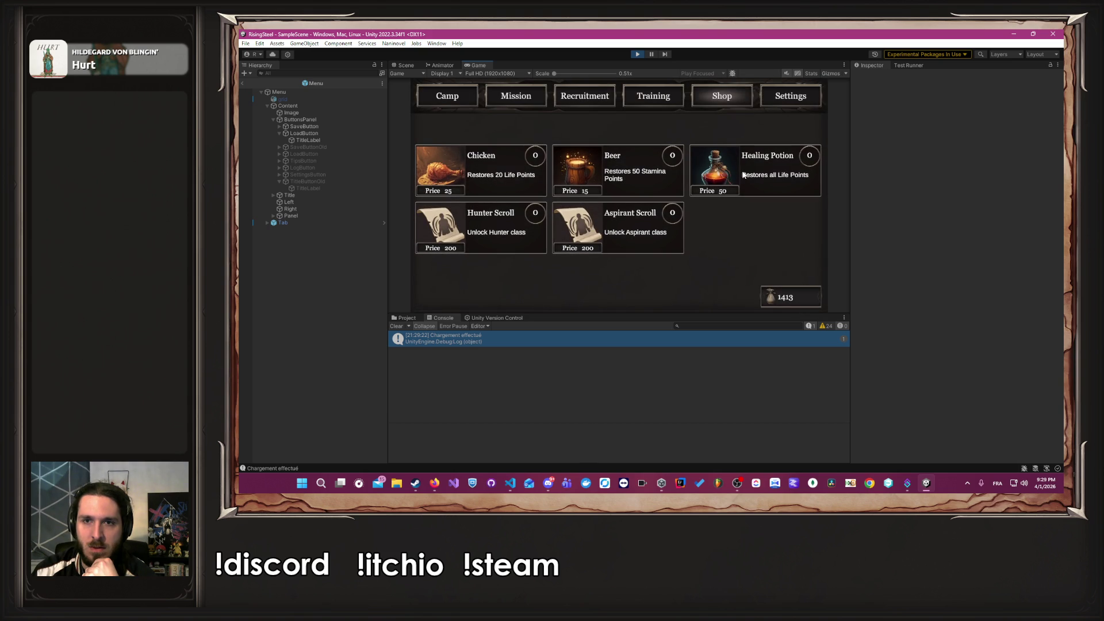
click(665, 97)
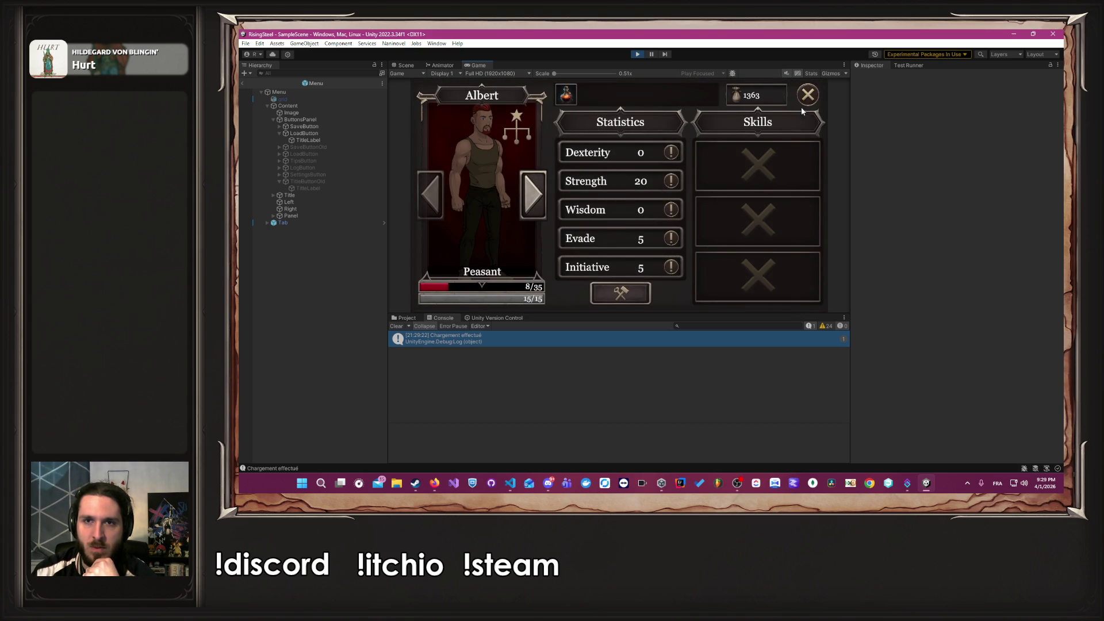
click(431, 102)
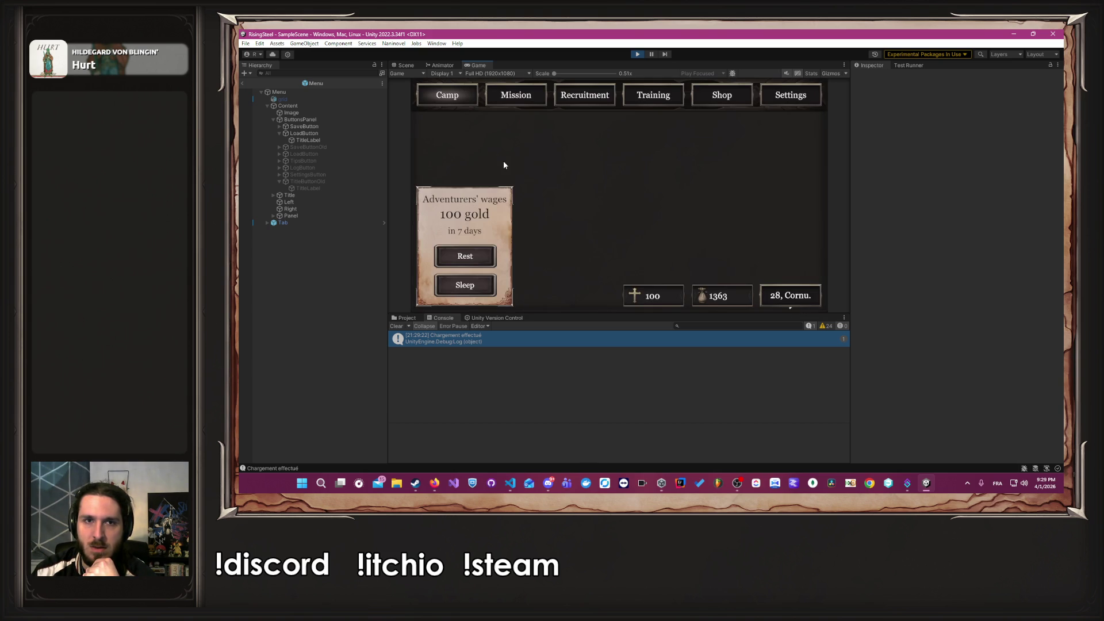
click(664, 102)
Open Albert's character details, view his skills, and close the screen.
click(489, 183)
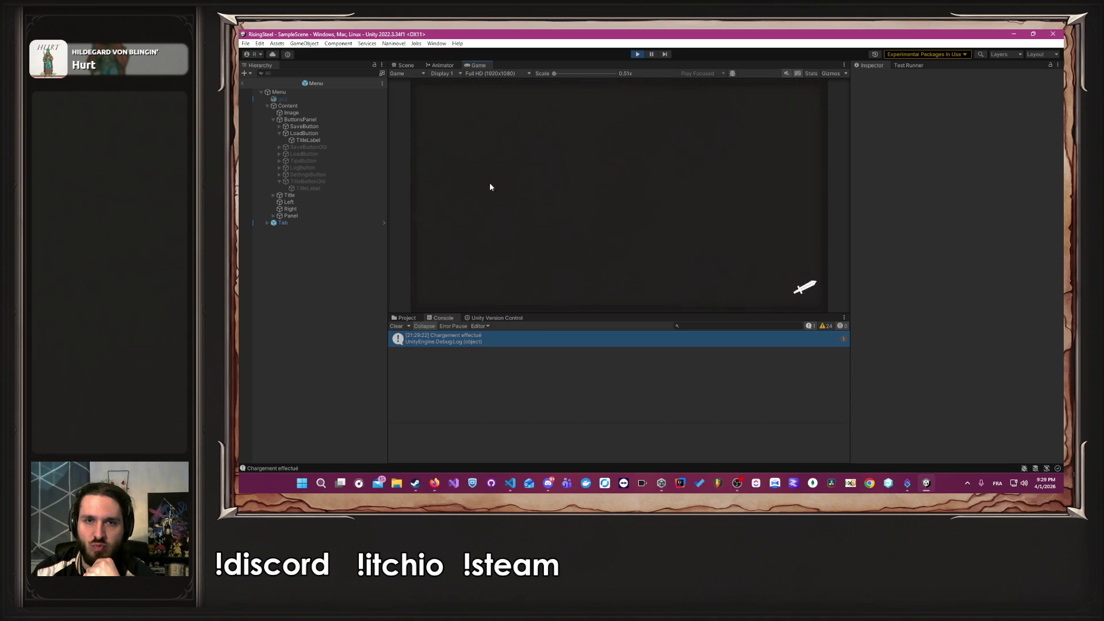
click(809, 96)
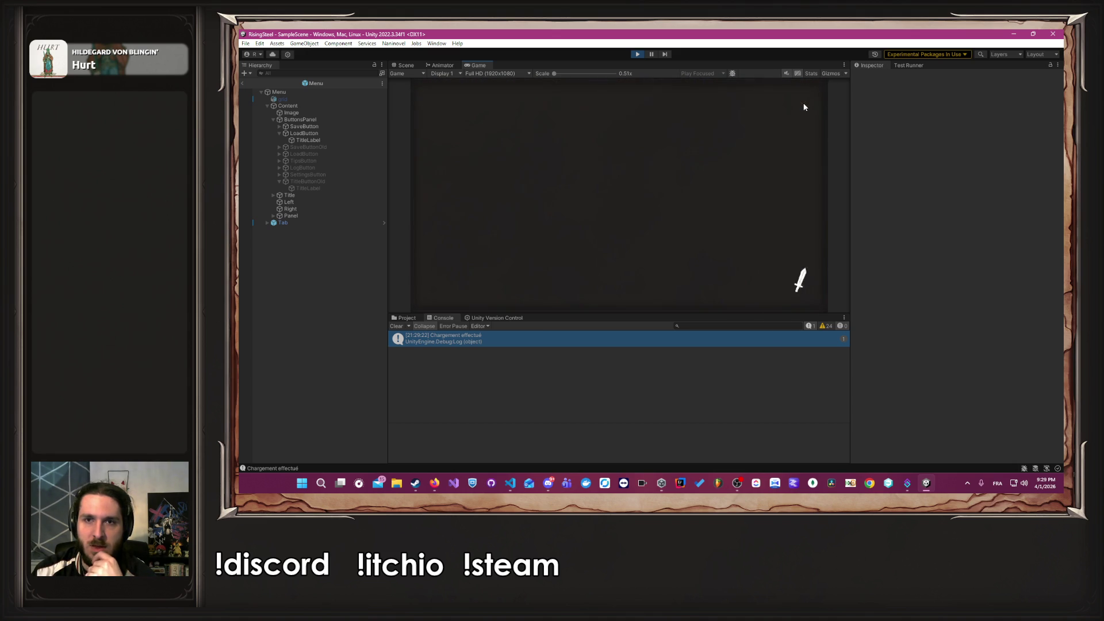
click(647, 99)
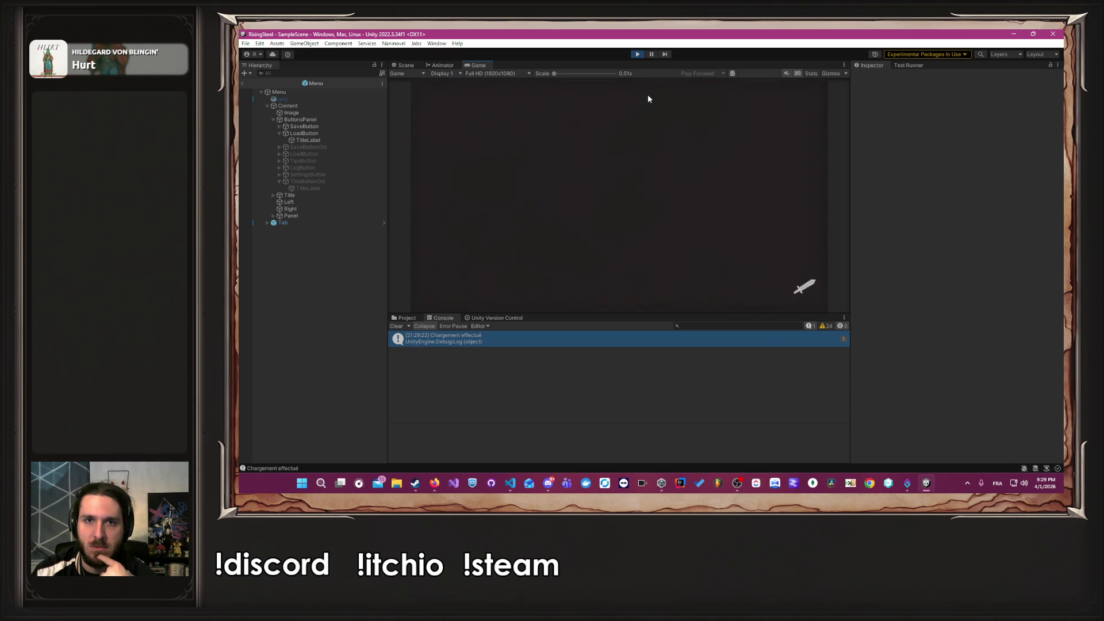
click(485, 194)
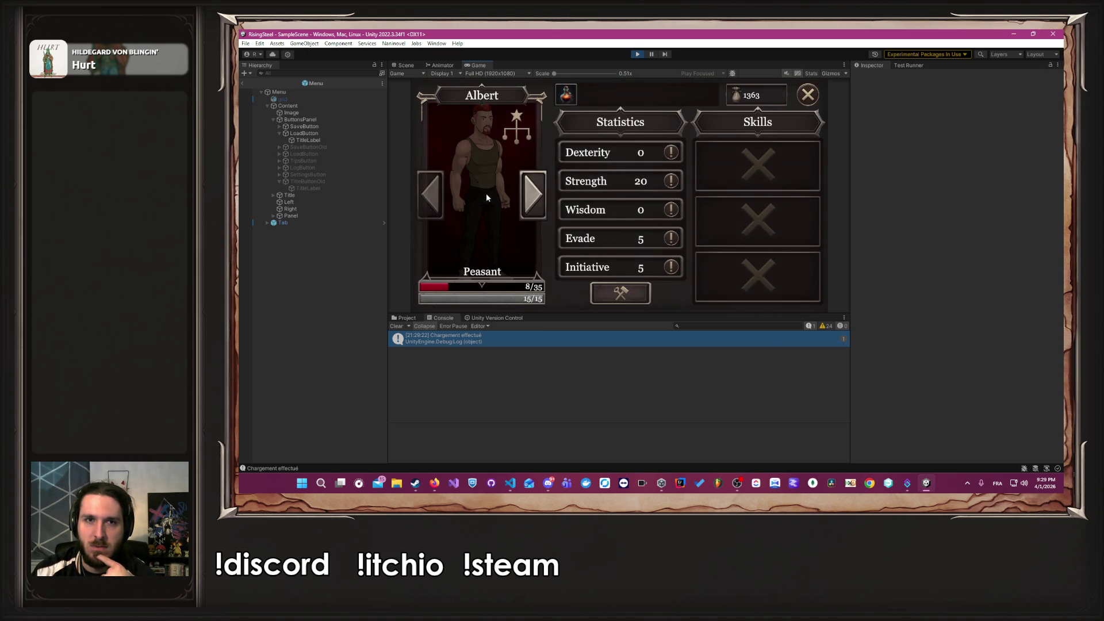
click(712, 133)
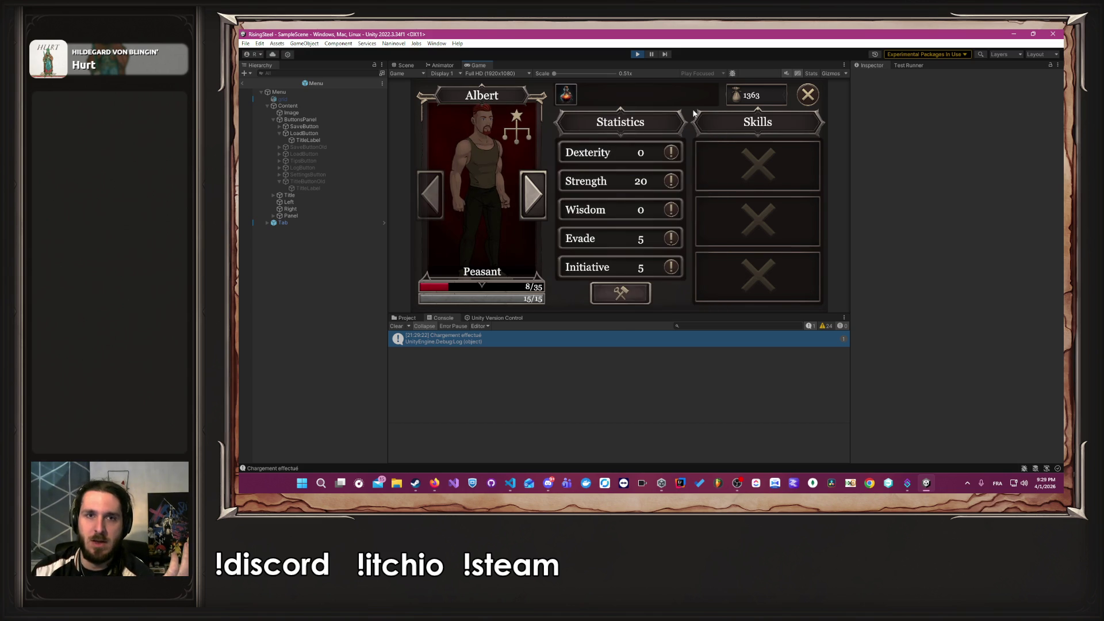
click(801, 98)
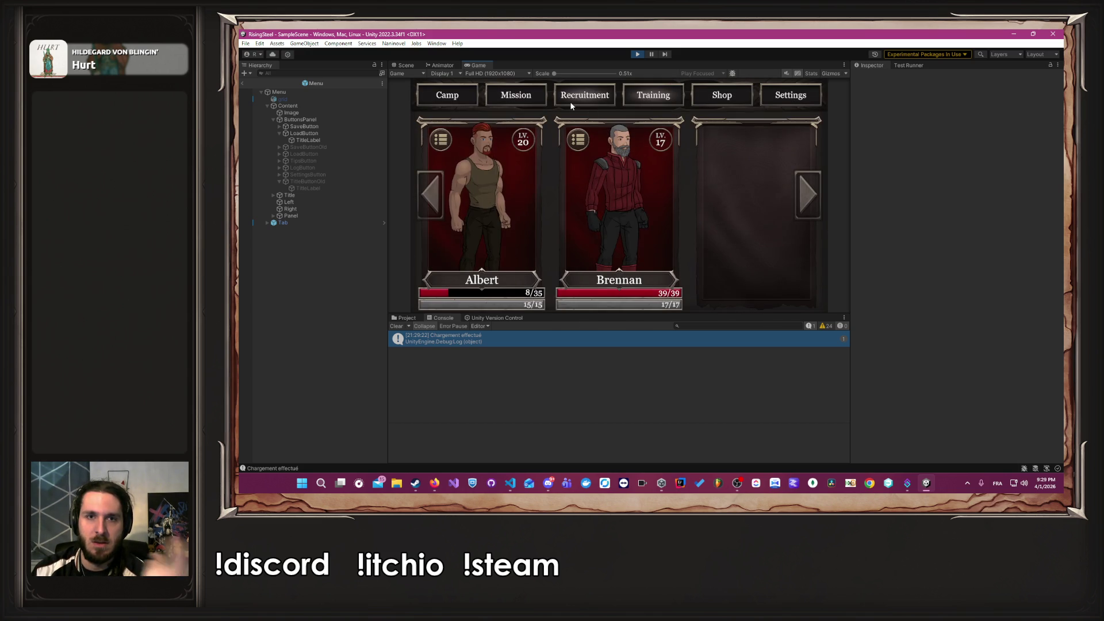
Open and close Albert's details, visit Recruitment, and return to the Training roster.
click(443, 141)
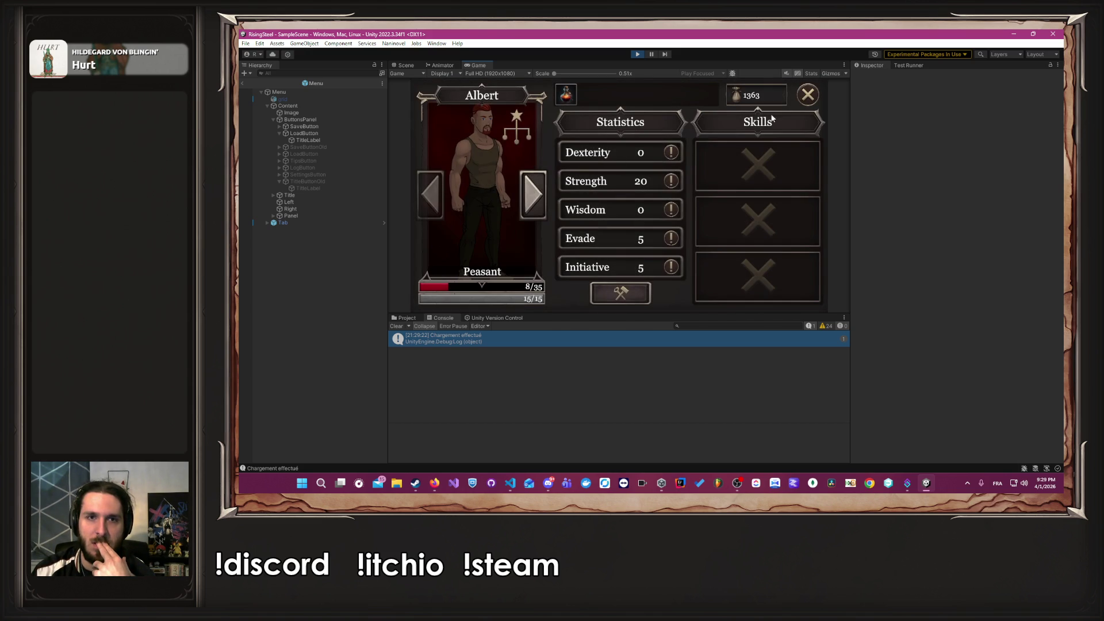
click(801, 99)
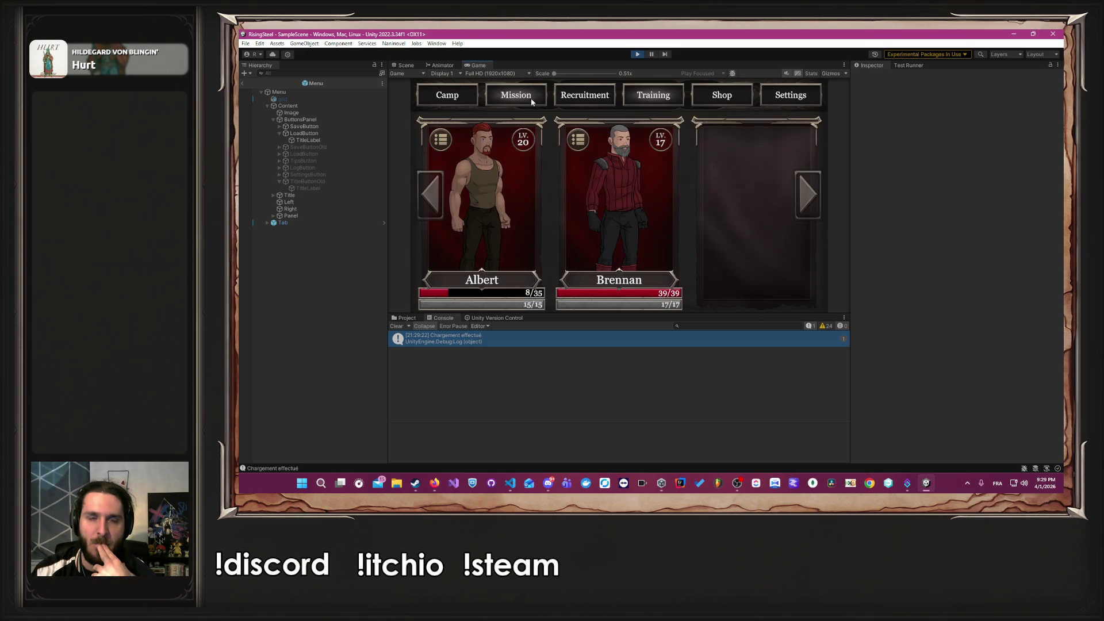
click(565, 101)
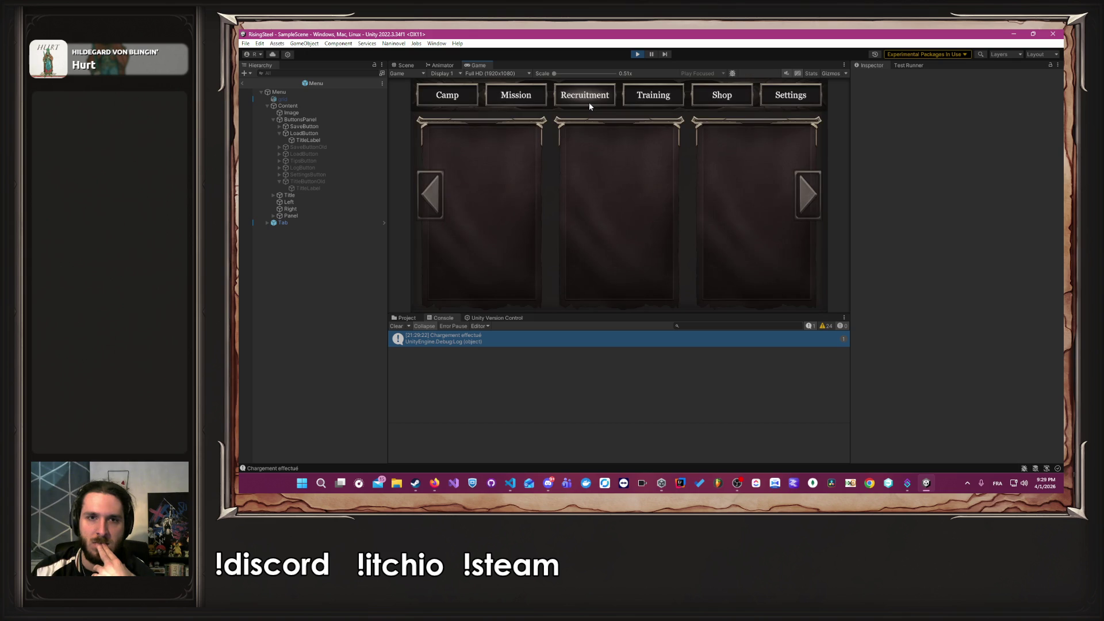
click(665, 99)
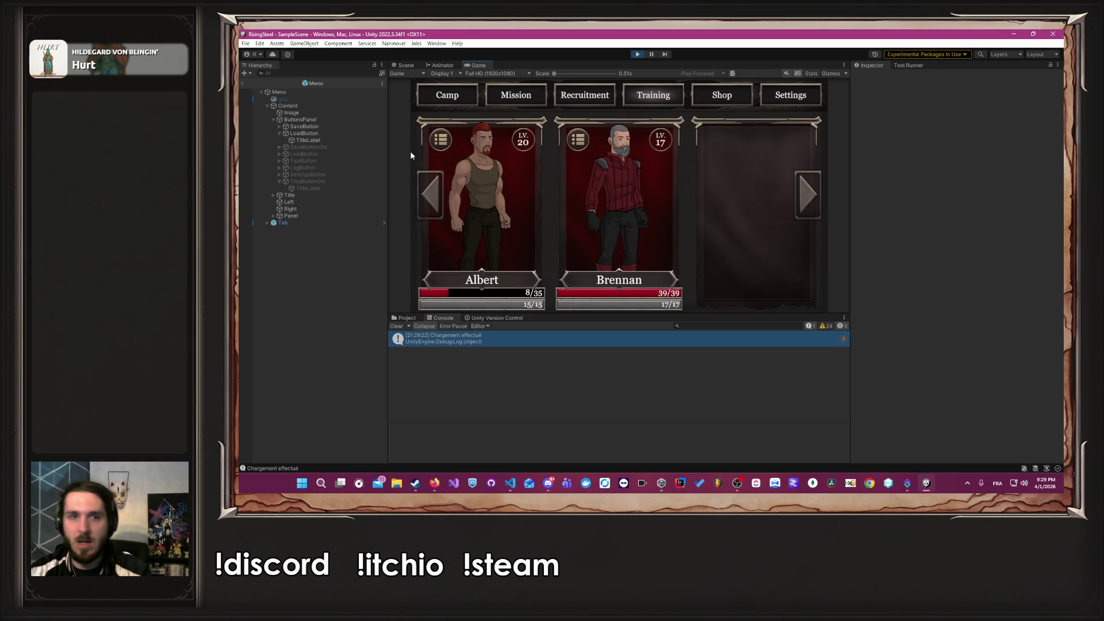
Change Albert's class from Peasant to Soldier and close his character screen.
click(484, 188)
click(516, 126)
click(672, 106)
click(808, 95)
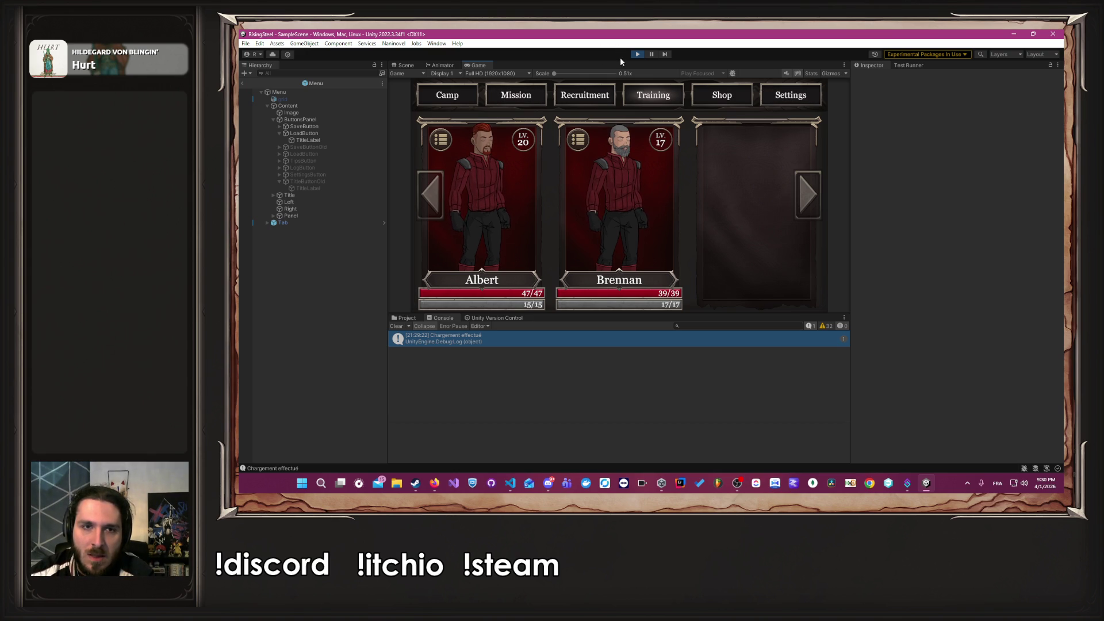
Stop the play test and bring Visual Studio Code to the front.
click(635, 54)
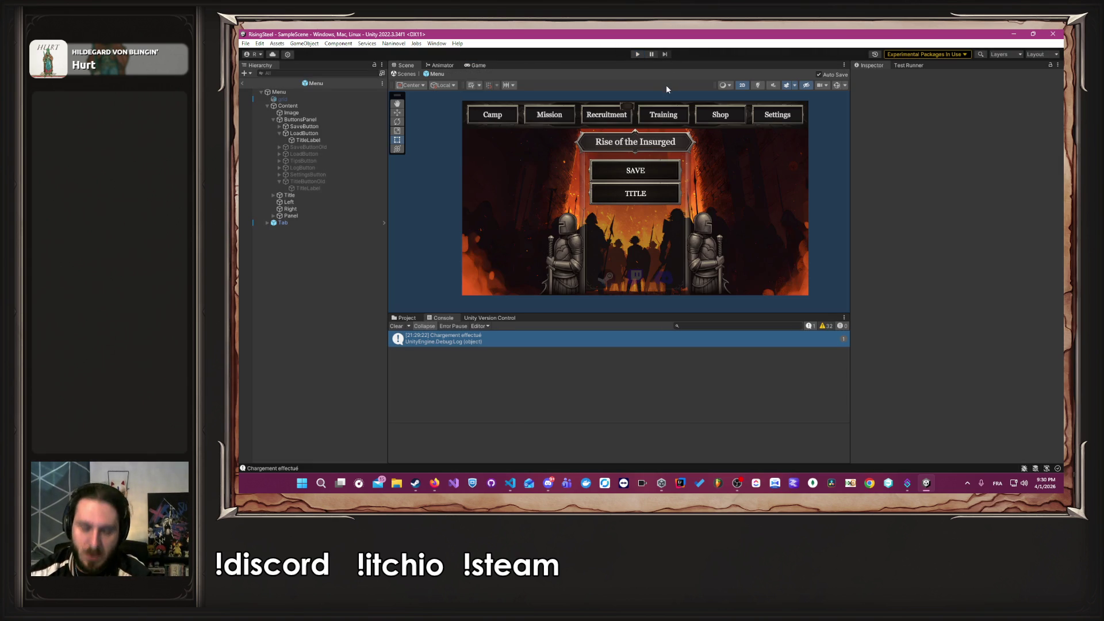
click(404, 318)
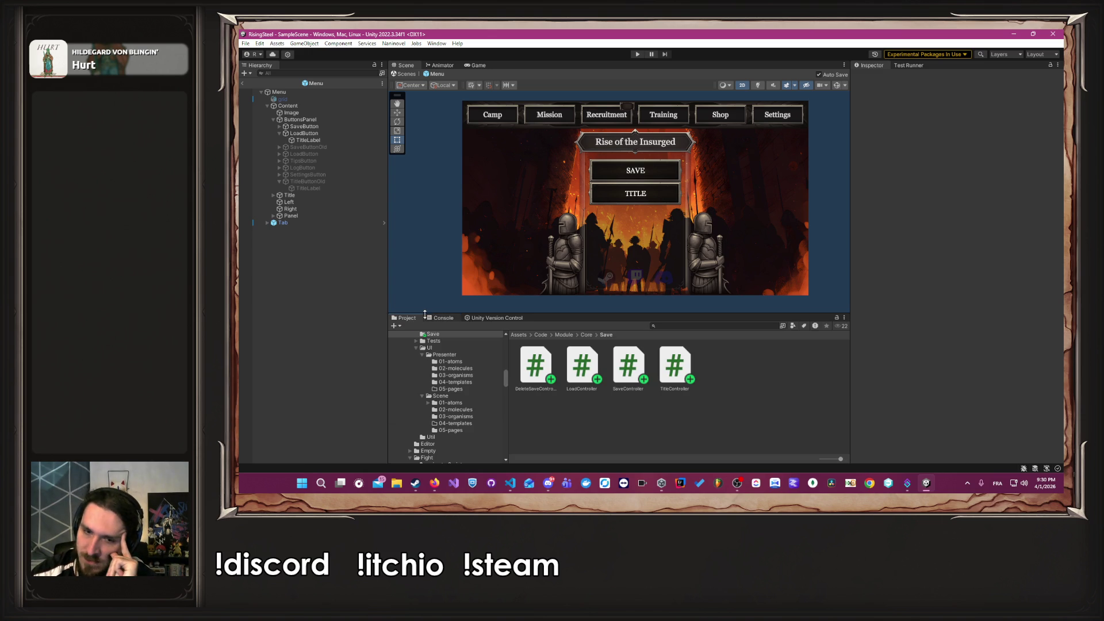
click(510, 483)
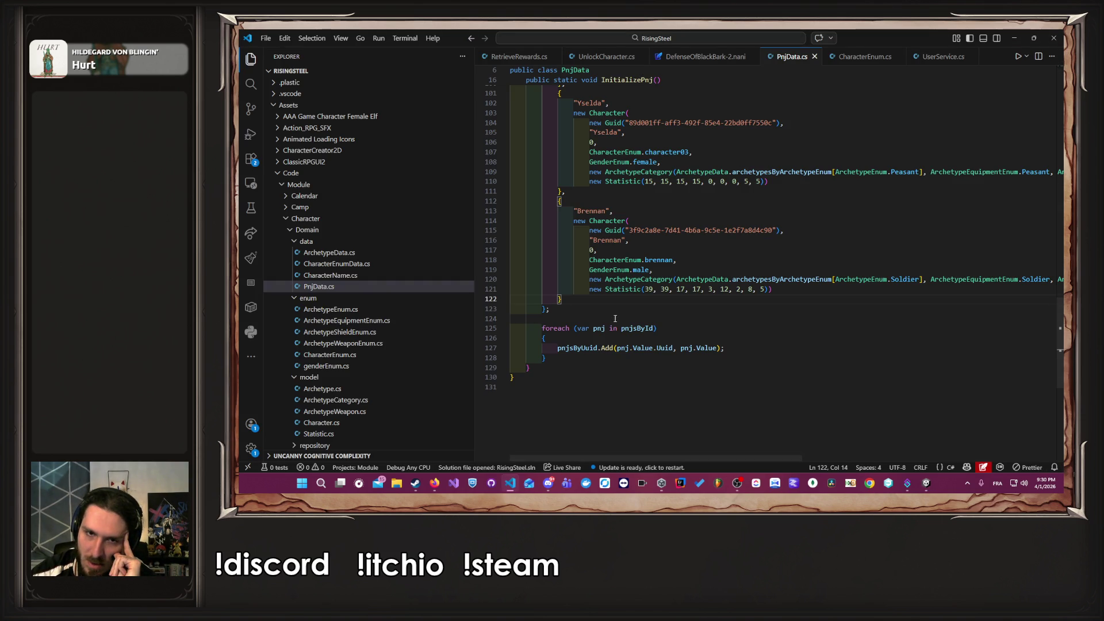
Scroll through RetrieveRewards.cs, then restore VS Code to a smaller window and return to Unity.
click(546, 56)
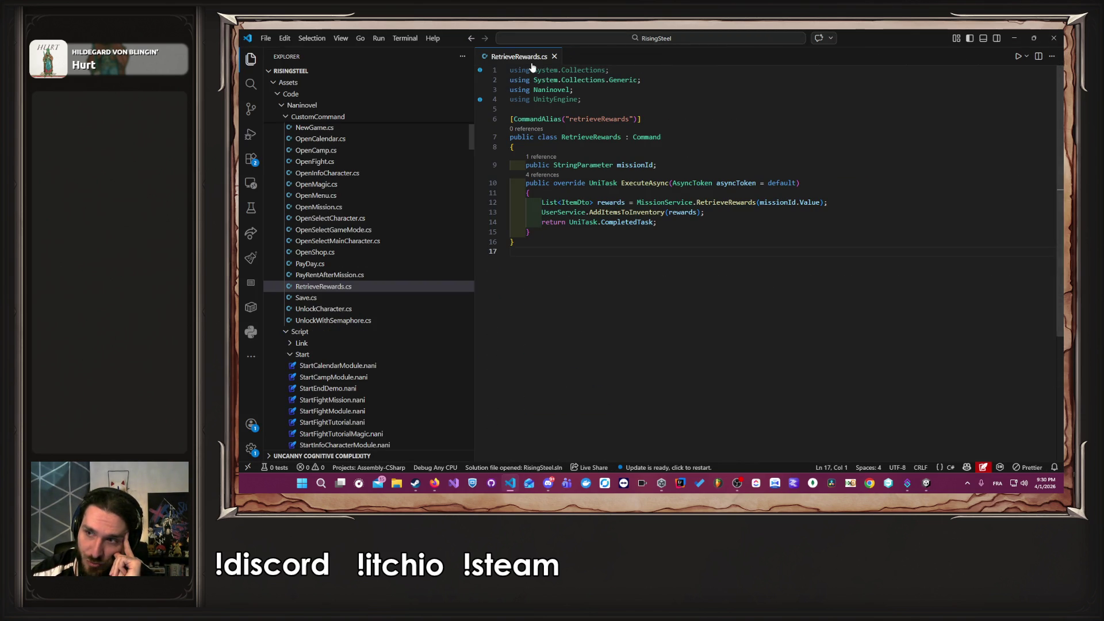
key(alt+Tab)
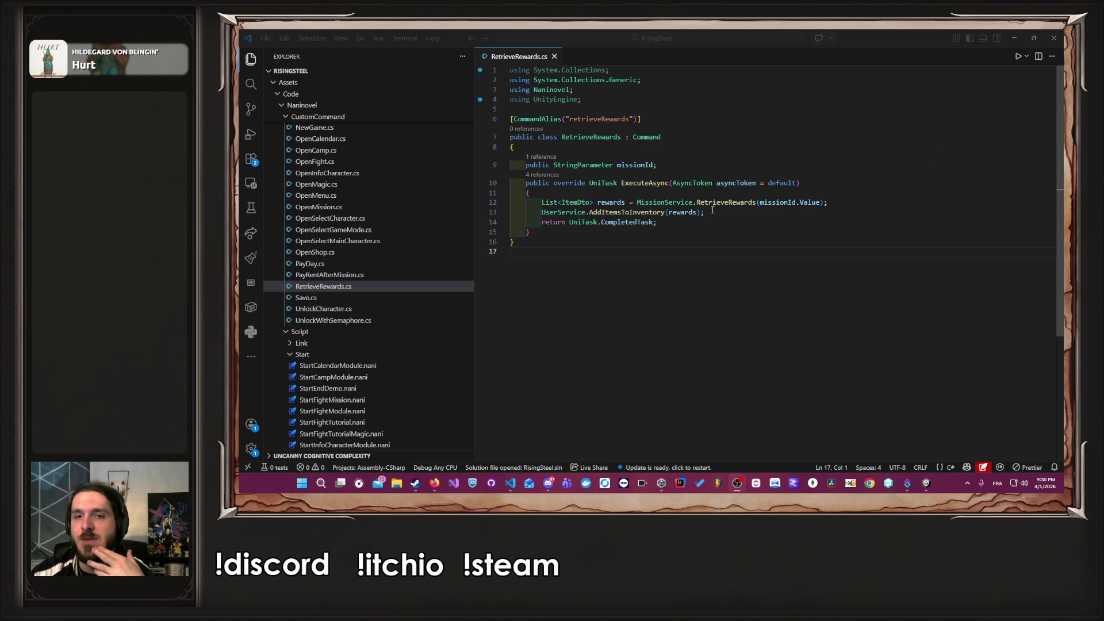
scroll(371, 305, down, 15)
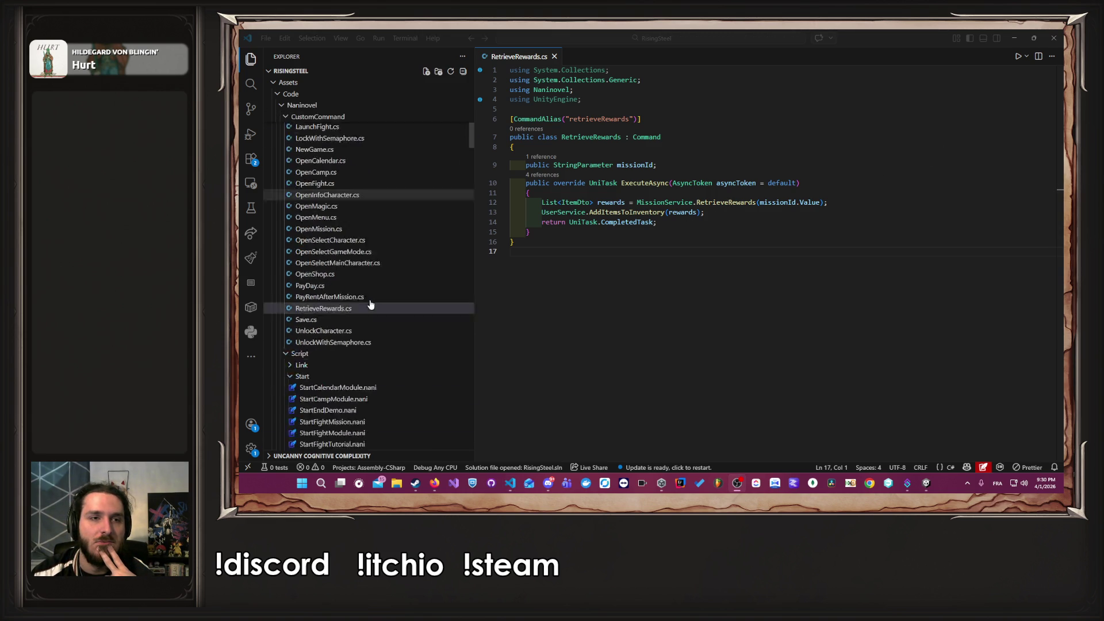
scroll(371, 305, up, 10)
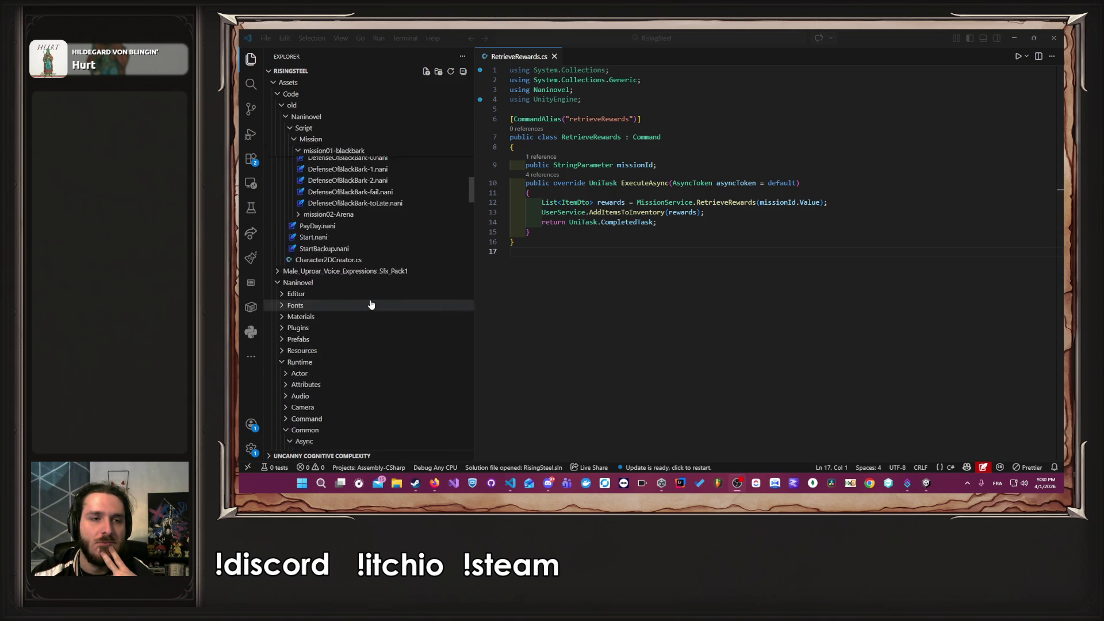
scroll(371, 305, up, 8)
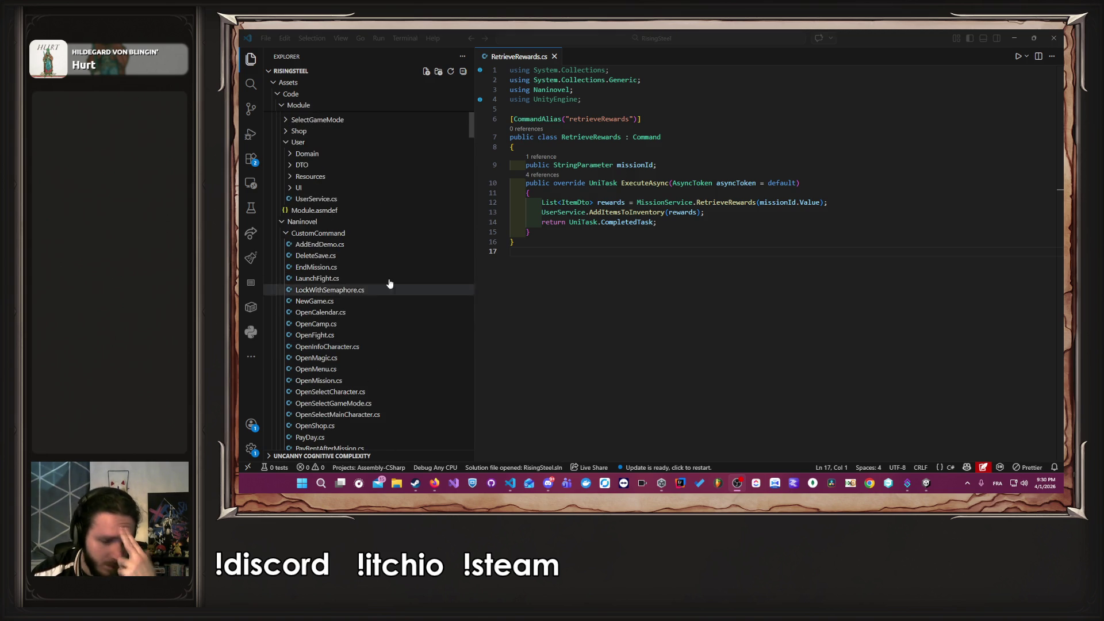
double_click(1008, 42)
click(1013, 44)
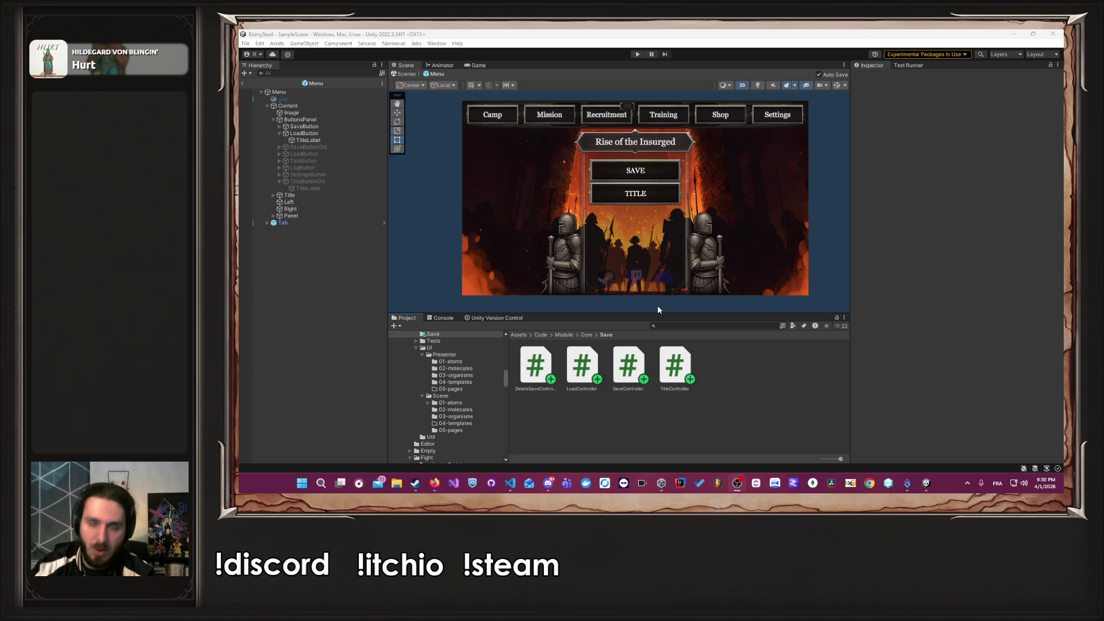
Enlarge the Project panel and open the Fight module's 05-pages folder.
drag(627, 314, 629, 223)
scroll(475, 353, down, 10)
scroll(482, 374, up, 15)
scroll(457, 359, up, 10)
scroll(460, 365, down, 8)
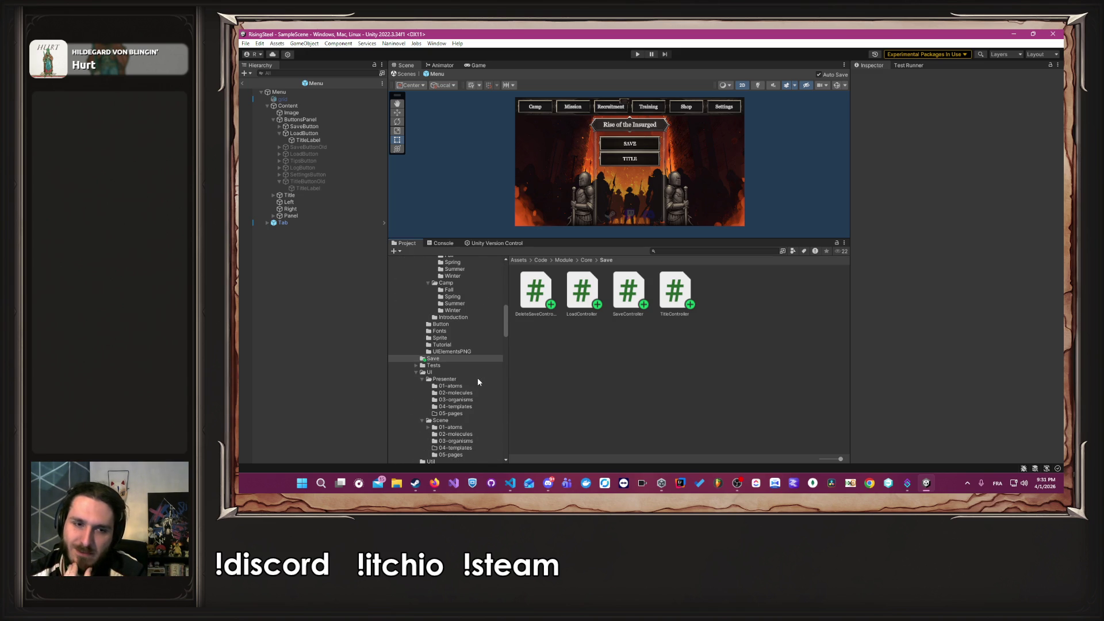
scroll(477, 379, down, 6)
scroll(477, 388, down, 6)
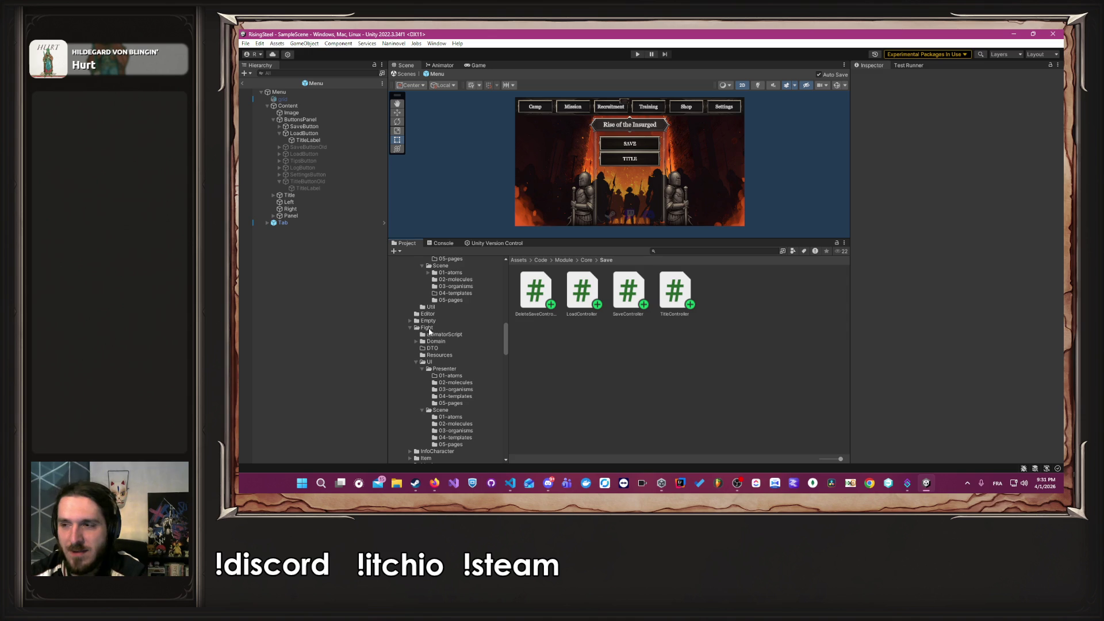
click(455, 443)
scroll(468, 354, up, 15)
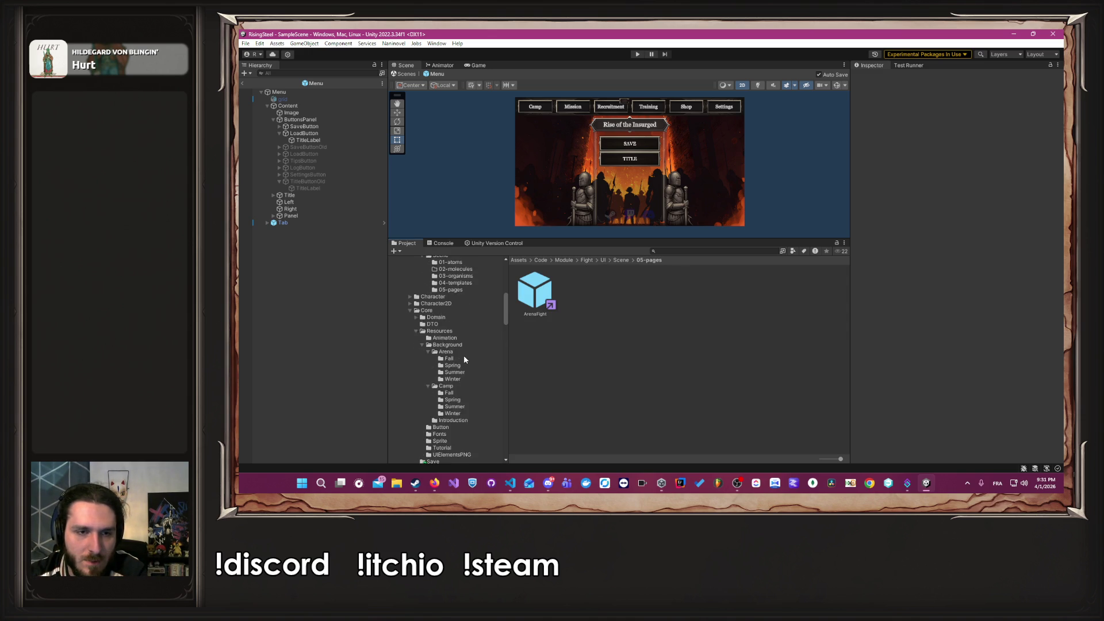
Collapse the Camp, Core and Menu folders and show SelectCharacter's contents.
click(425, 309)
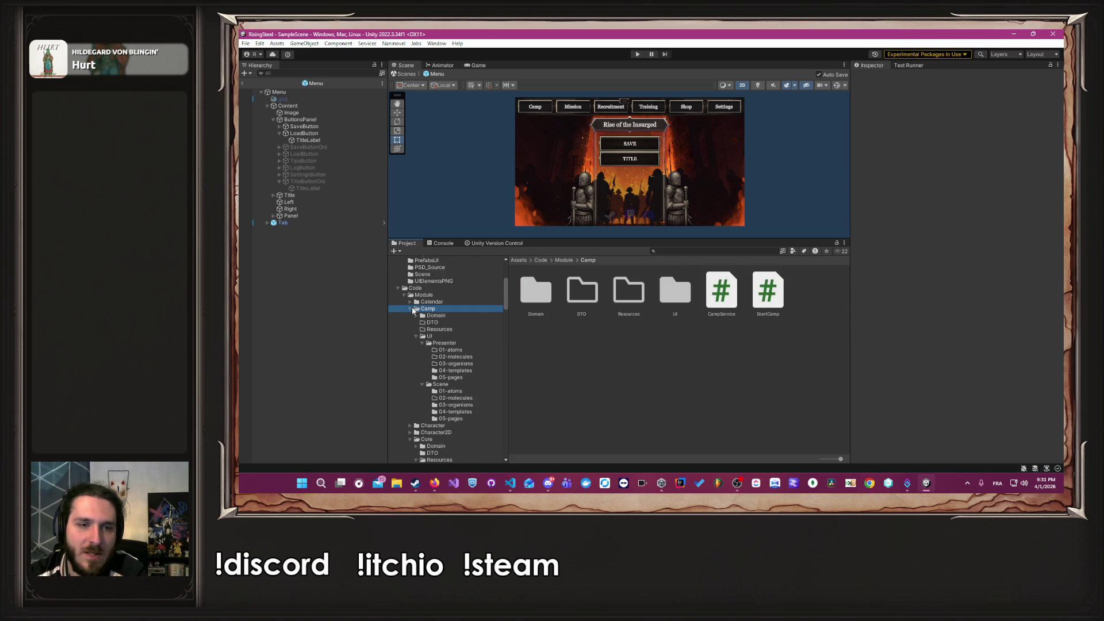
click(410, 309)
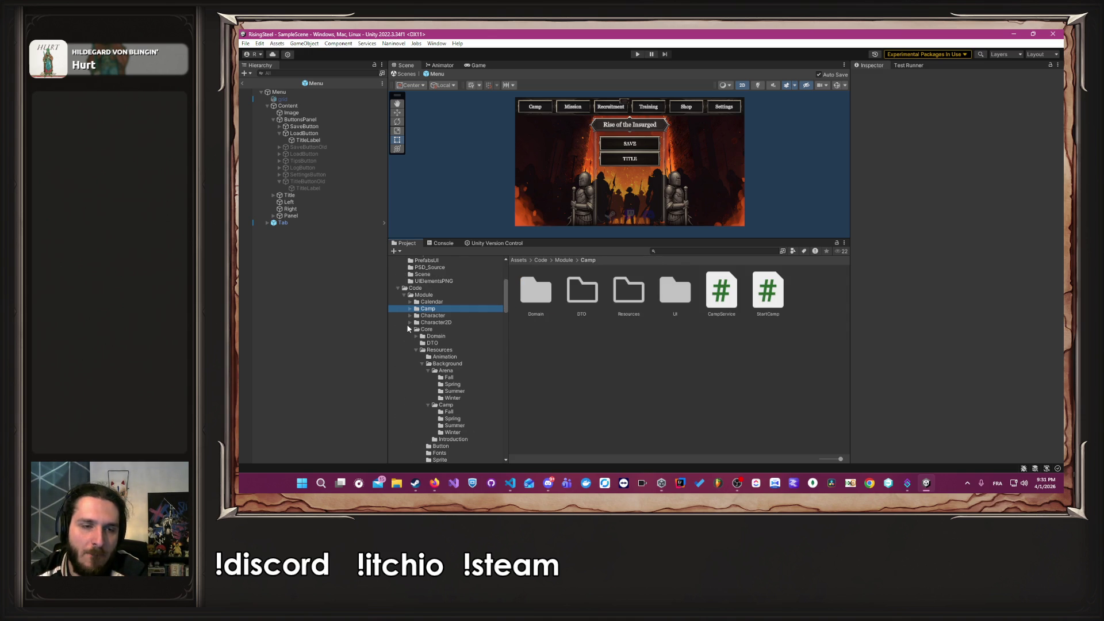
click(409, 328)
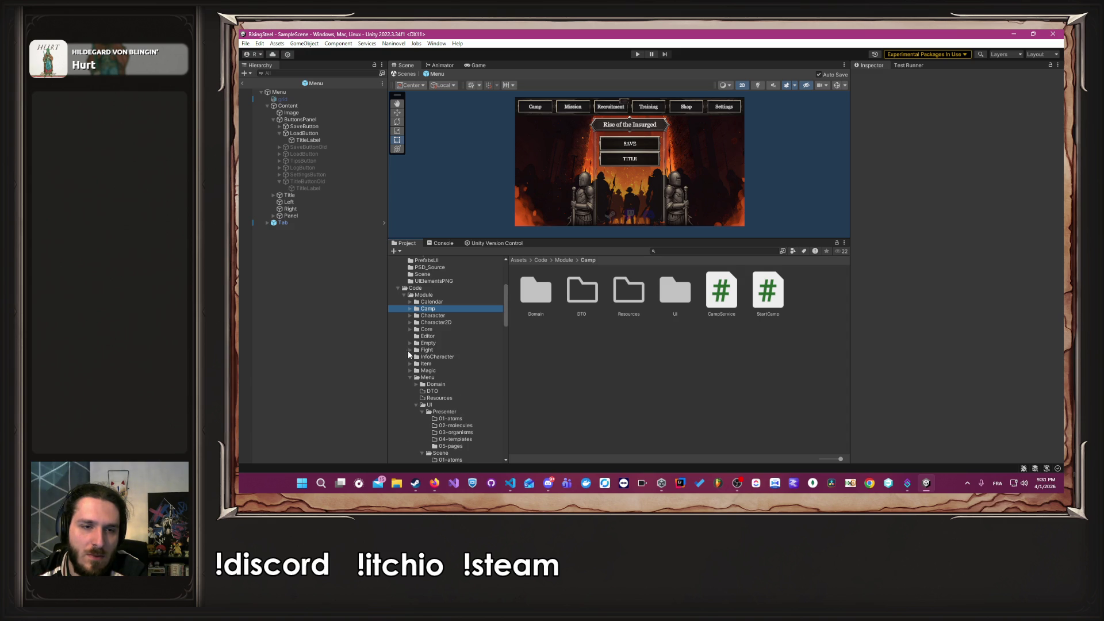
click(410, 378)
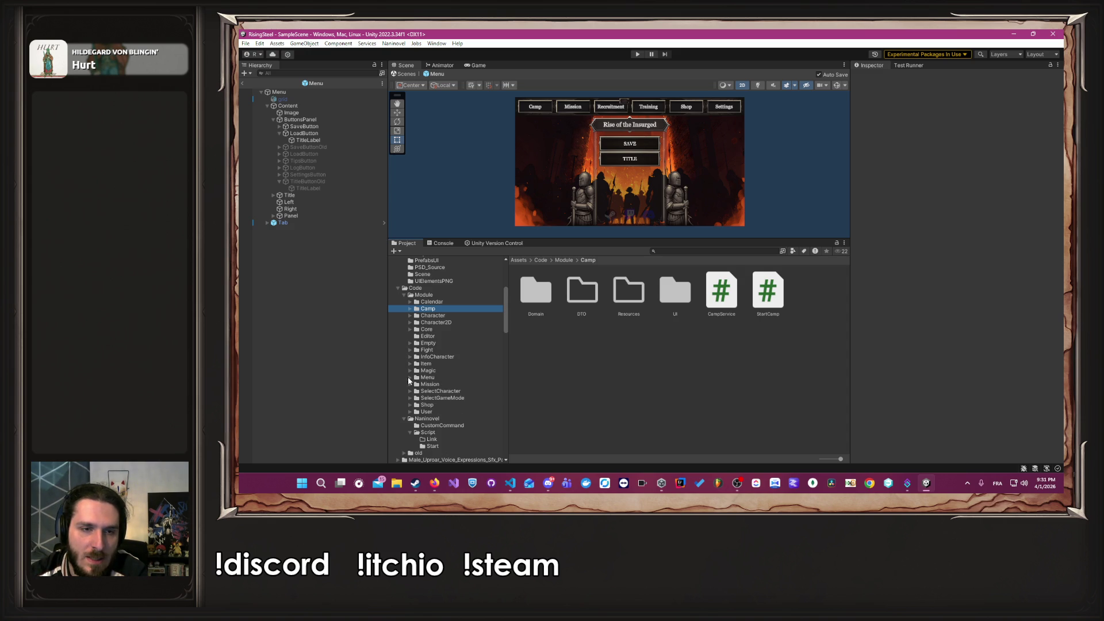
click(443, 391)
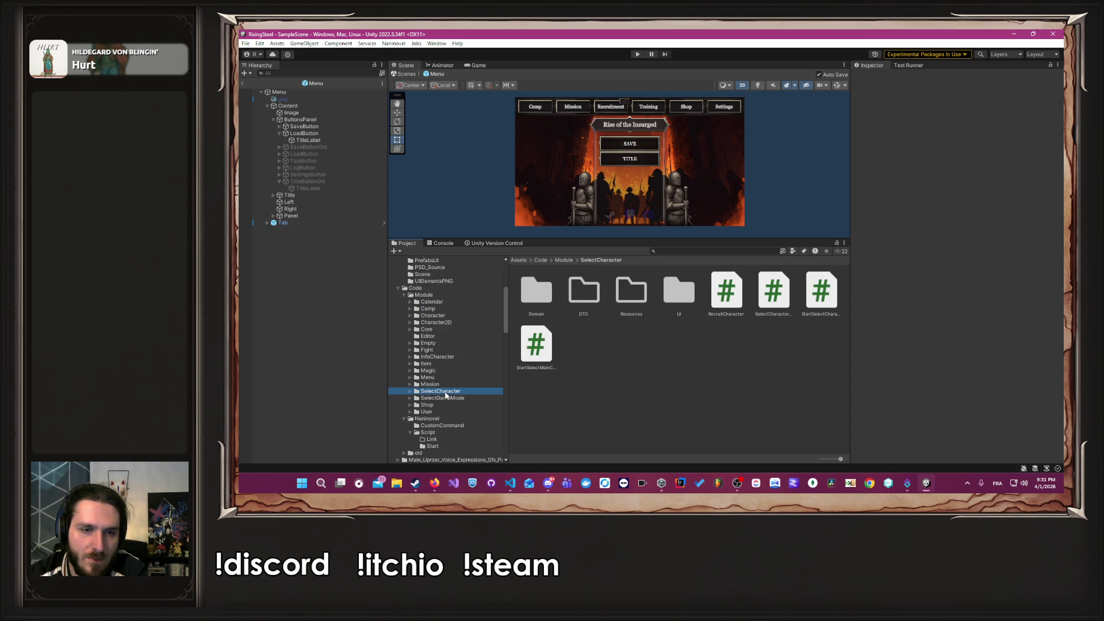
Open SelectCharacter's UI > Scene > 05-pages folder and the Recruitment prefab.
double_click(678, 290)
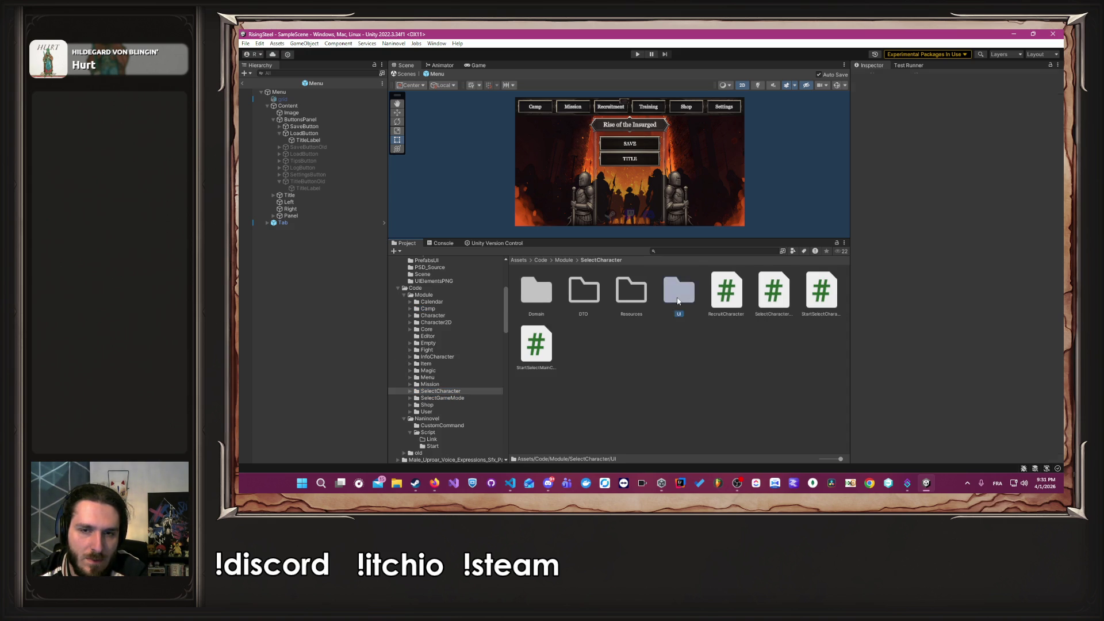
double_click(584, 288)
double_click(721, 291)
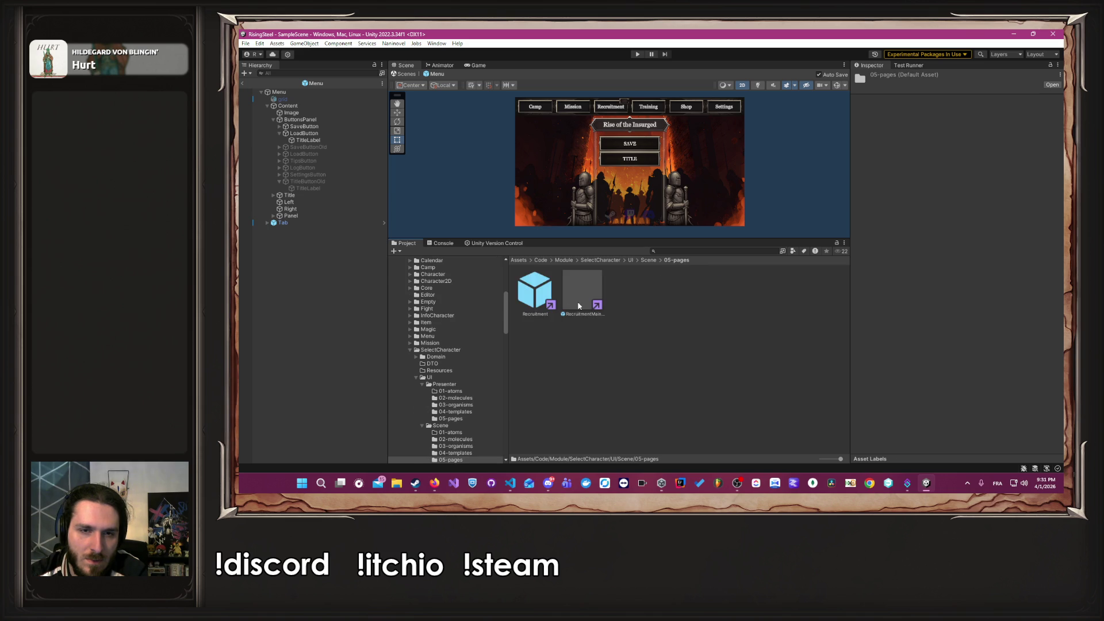
double_click(554, 295)
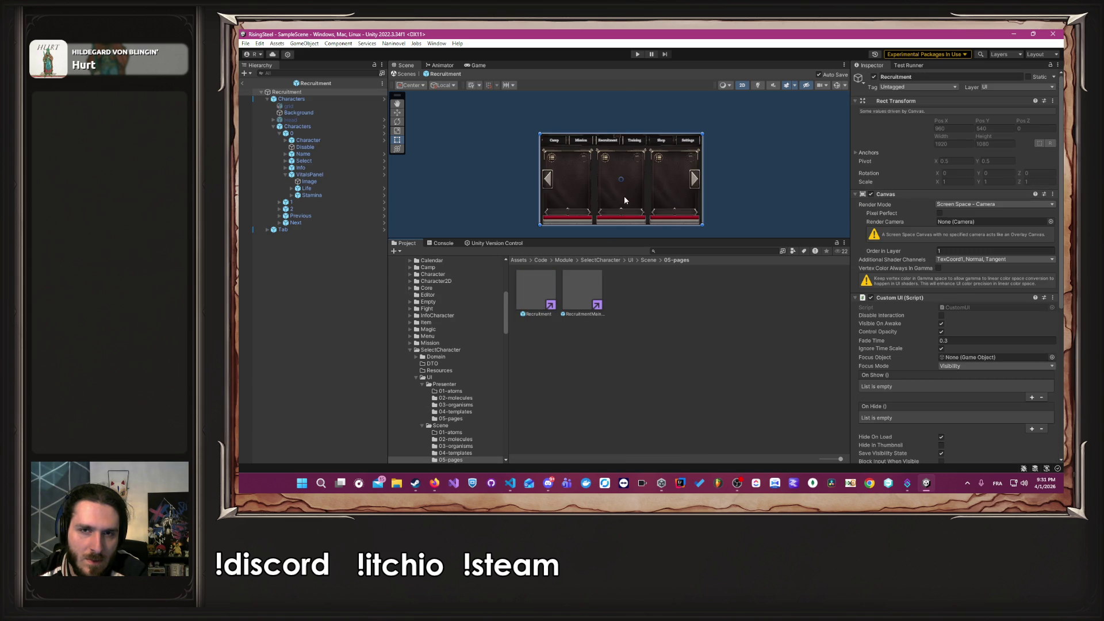
Navigate to InfoCharacter's Scene 05-pages folder and open the CharacterEditable prefab.
click(406, 347)
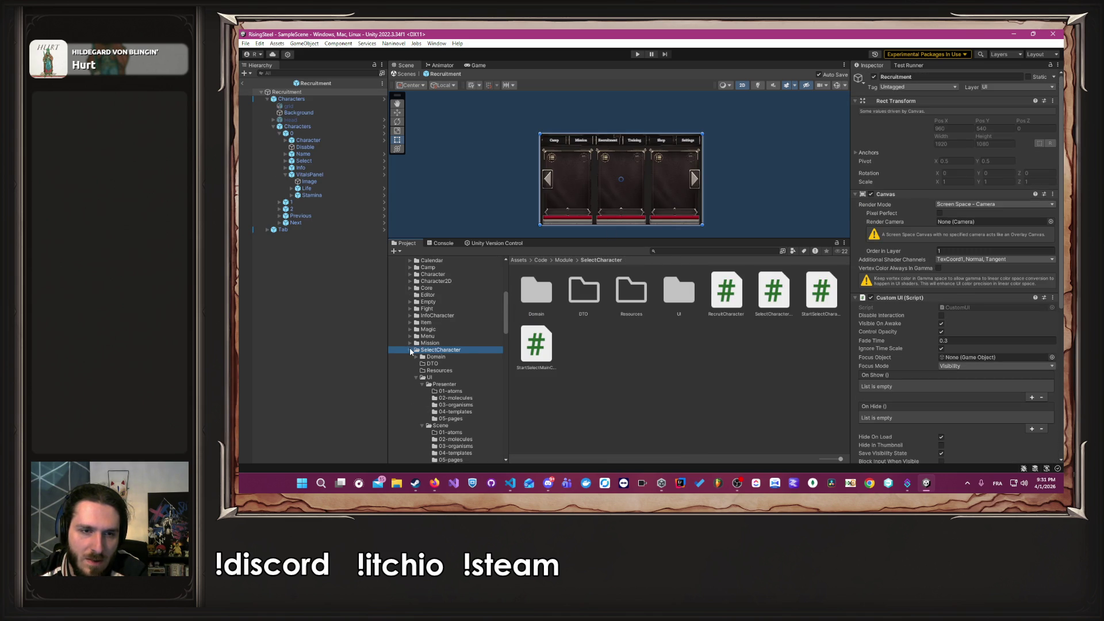
click(409, 349)
click(410, 315)
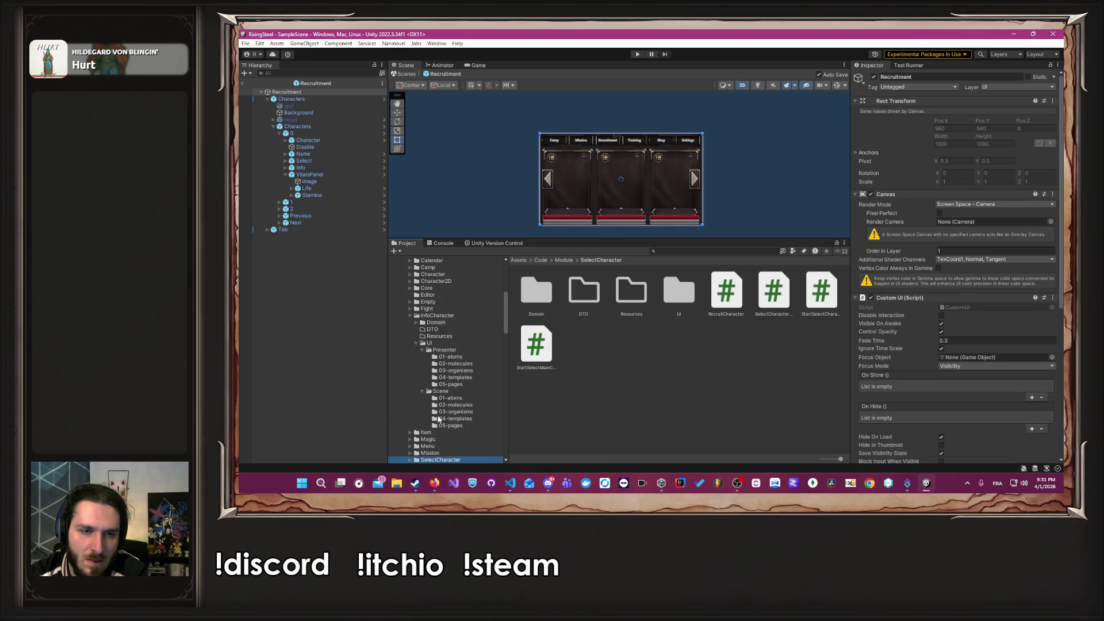
click(450, 425)
double_click(539, 304)
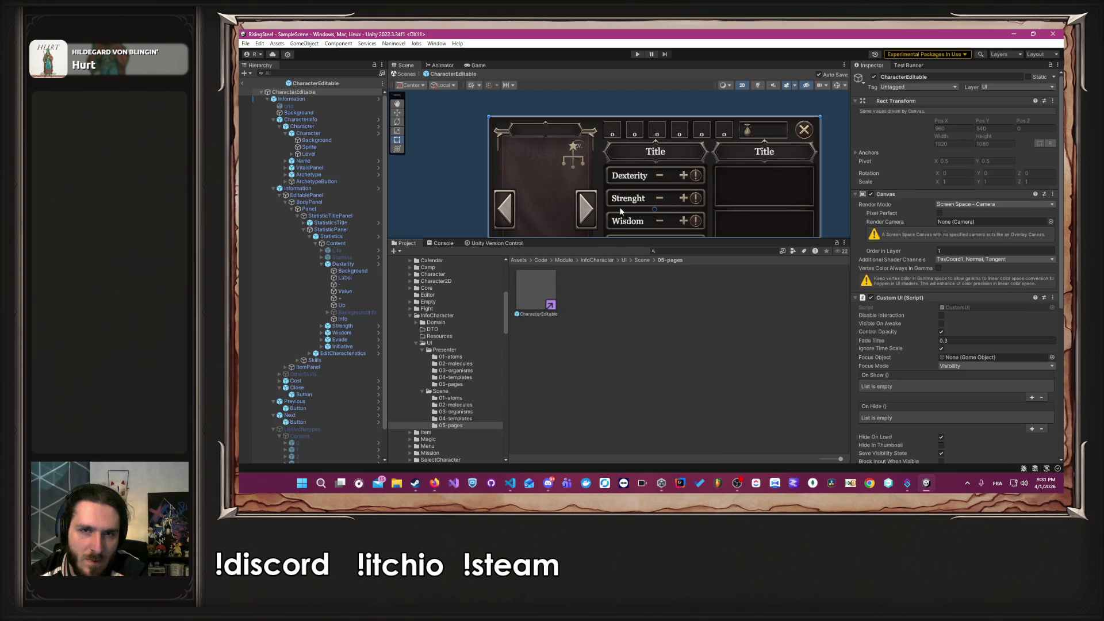
Locate the PCharacterEditable script asset and open PCharacterEditable.cs in VS Code.
drag(644, 237, 635, 347)
scroll(630, 270, down, 3)
drag(628, 271, 600, 224)
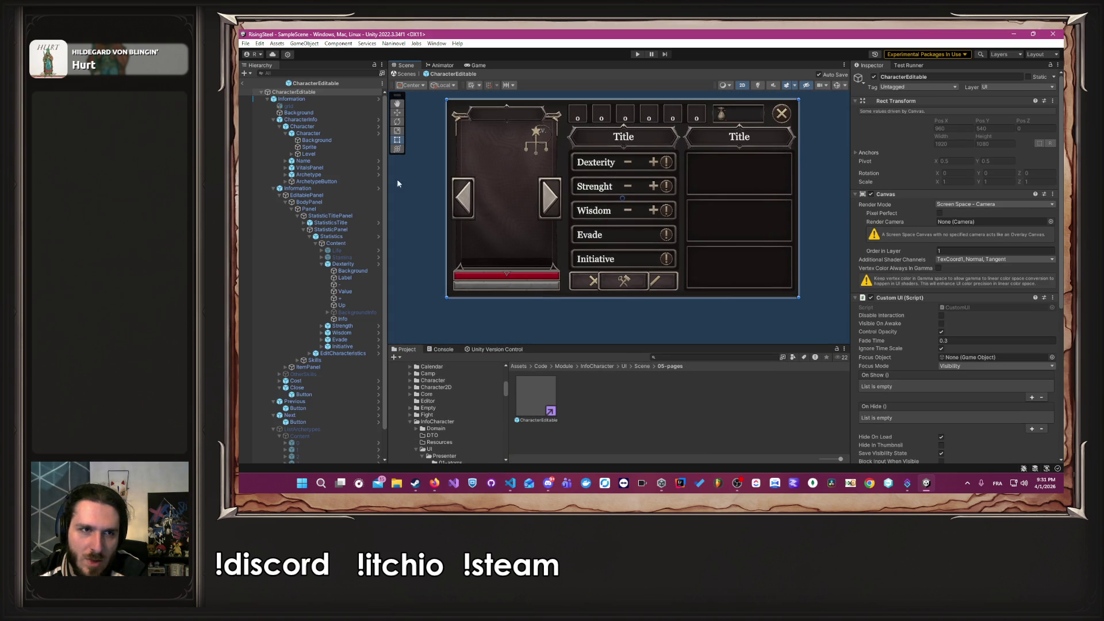
scroll(947, 353, down, 5)
click(969, 420)
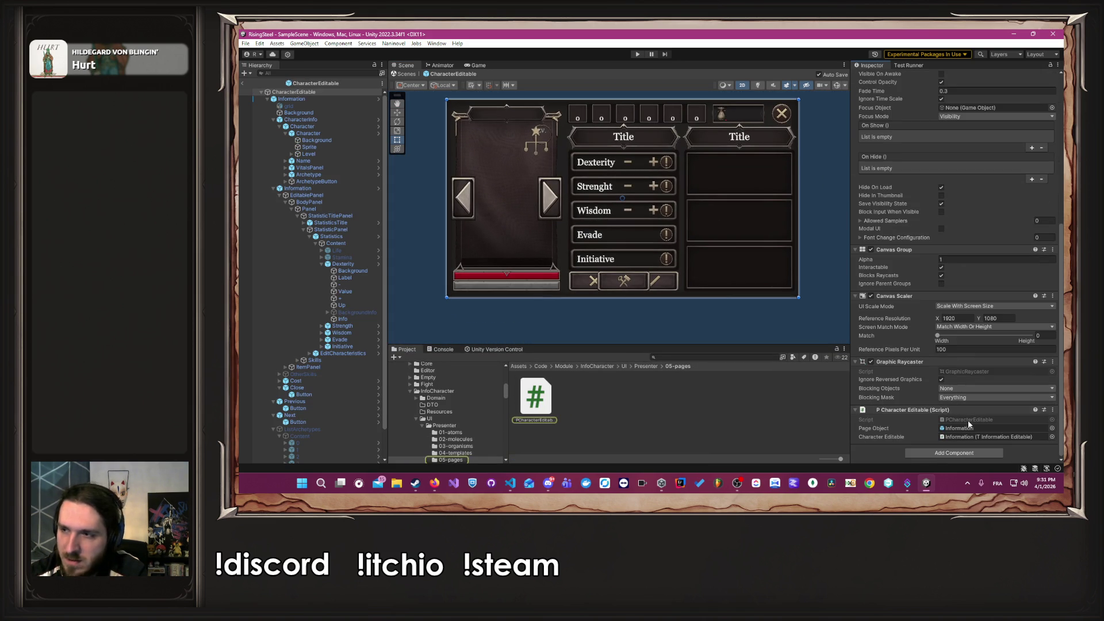
click(543, 398)
double_click(544, 396)
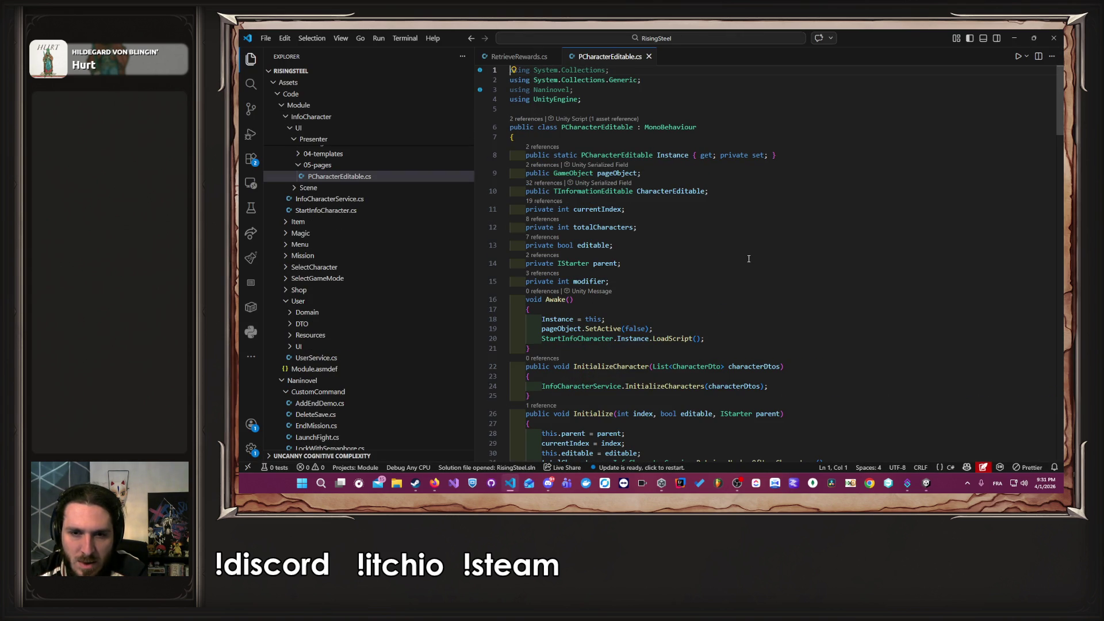
Jump from PCharacterEditable's Initialize call to its definition in TInformationEditable.cs.
double_click(700, 414)
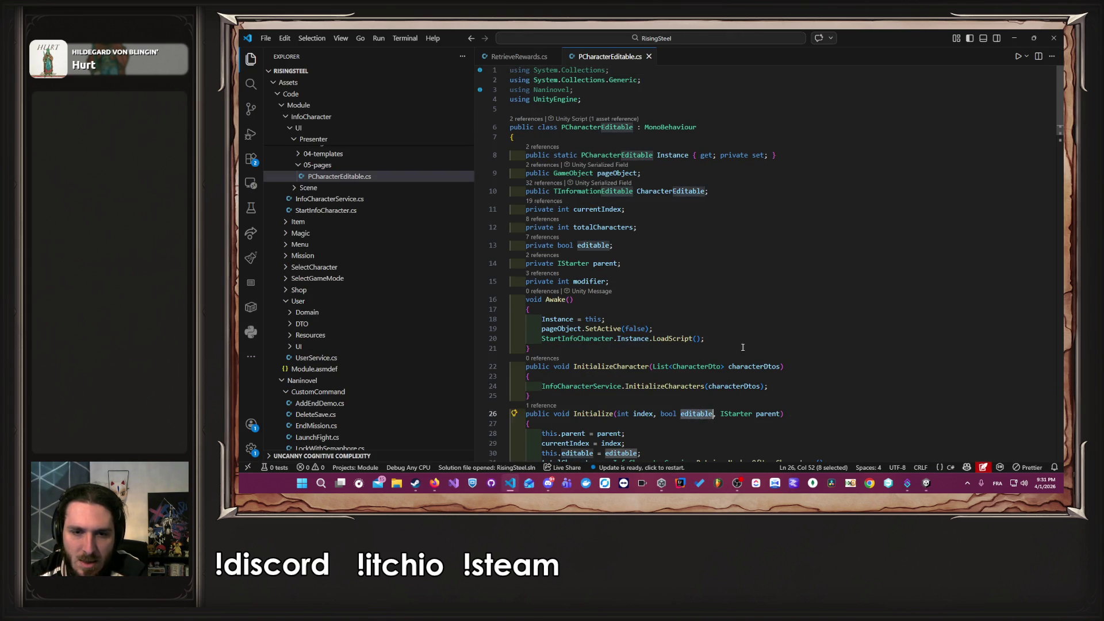
scroll(761, 356, down, 5)
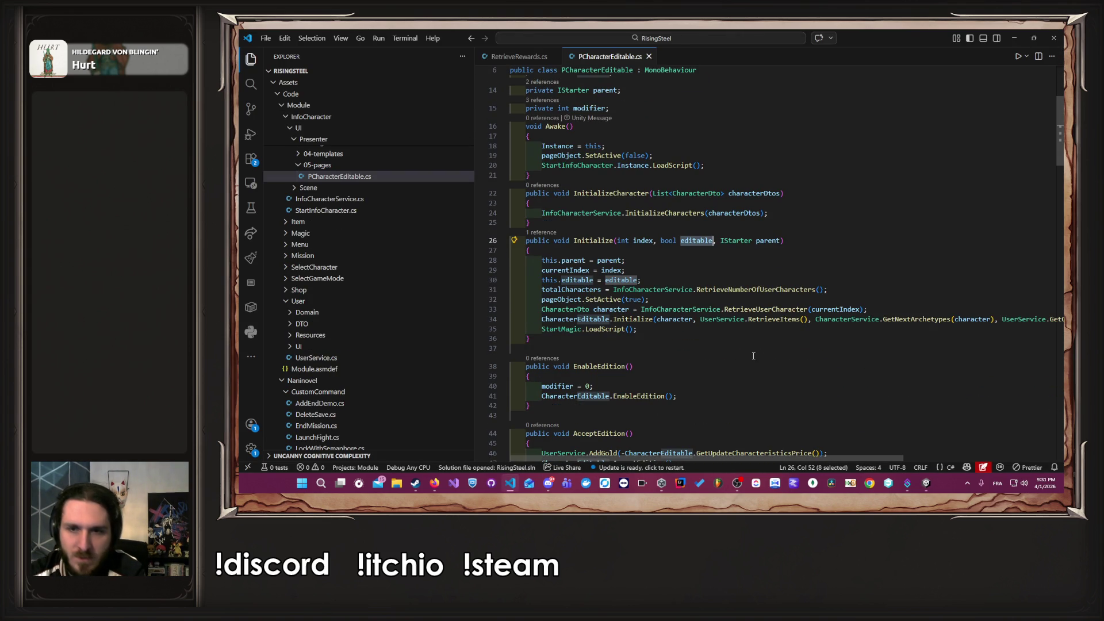
ctrl+click(649, 322)
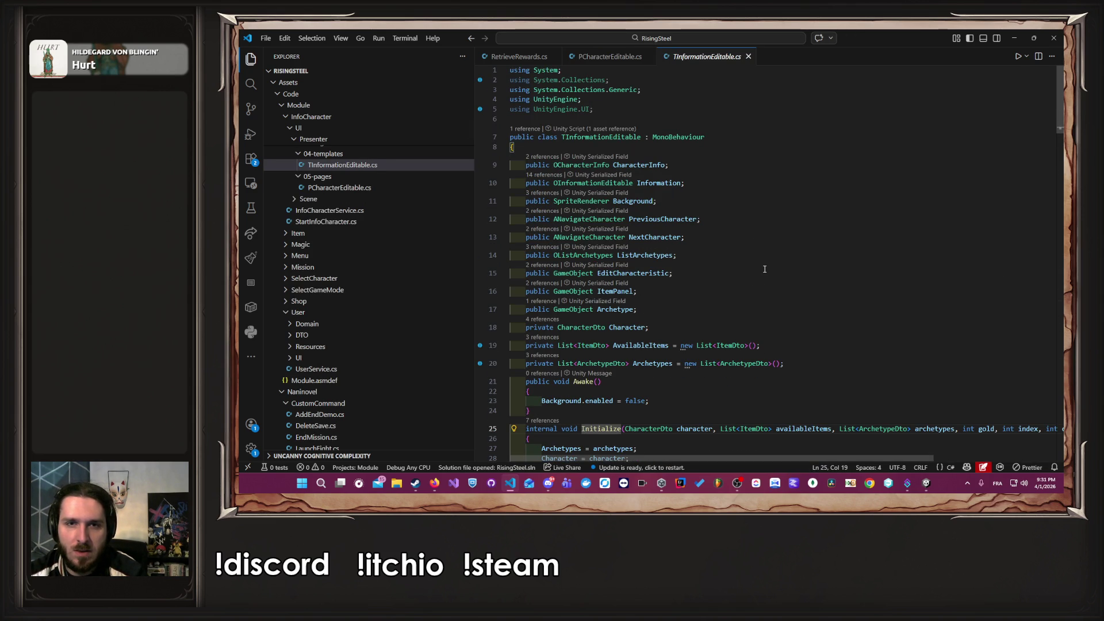
scroll(765, 269, down, 5)
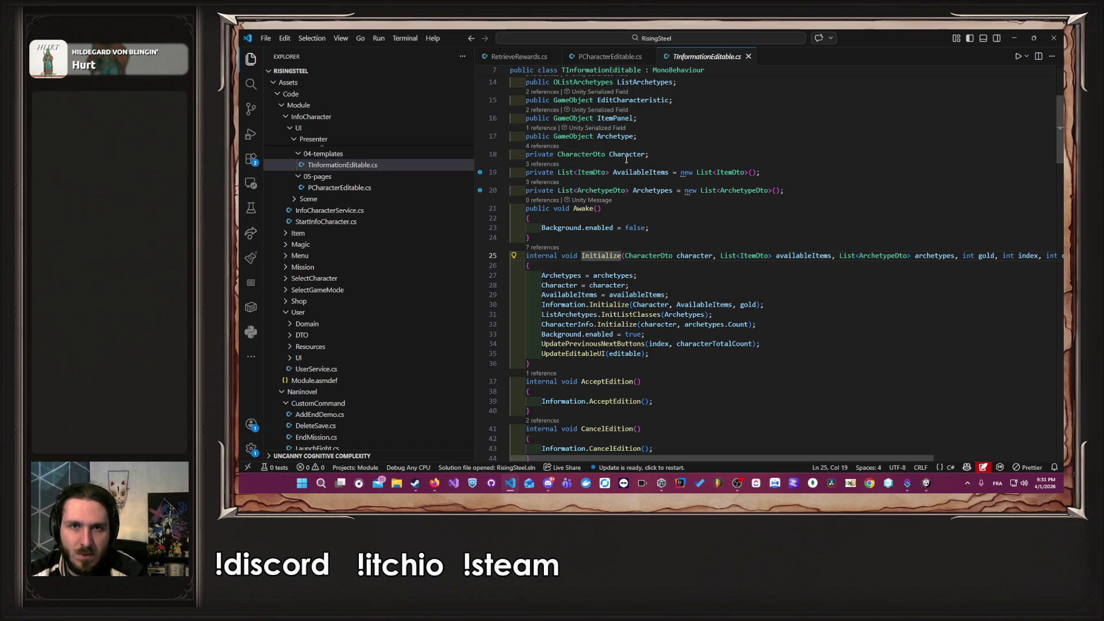
Go to the Information.Initialize definition in OInformationEditable.cs, then bring up the Viewers Battle browser.
ctrl+click(607, 304)
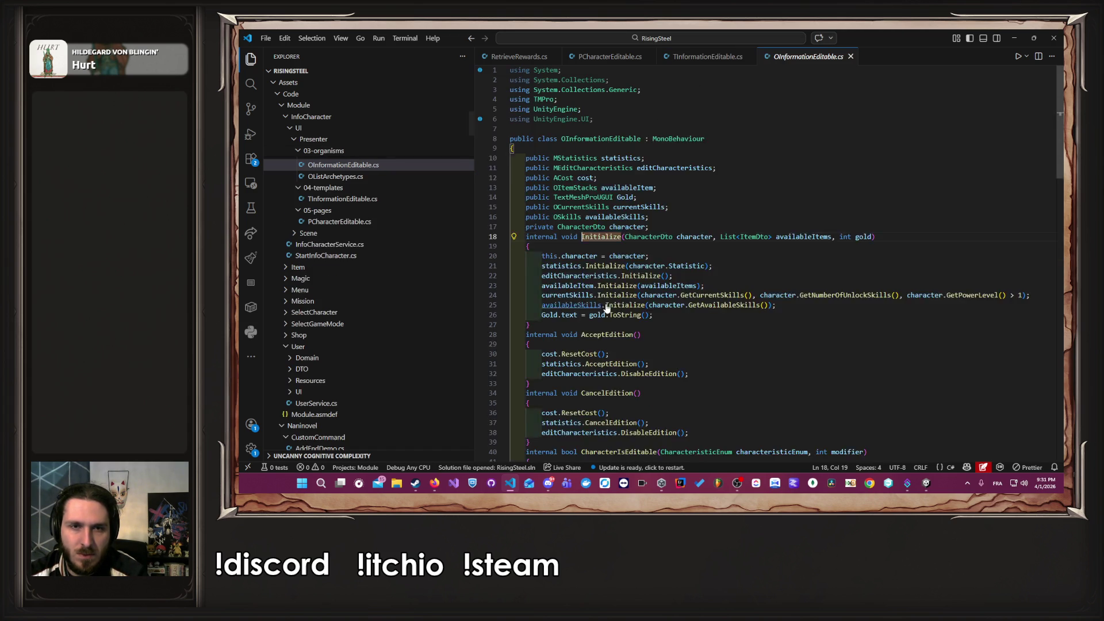
mouse_move(435, 483)
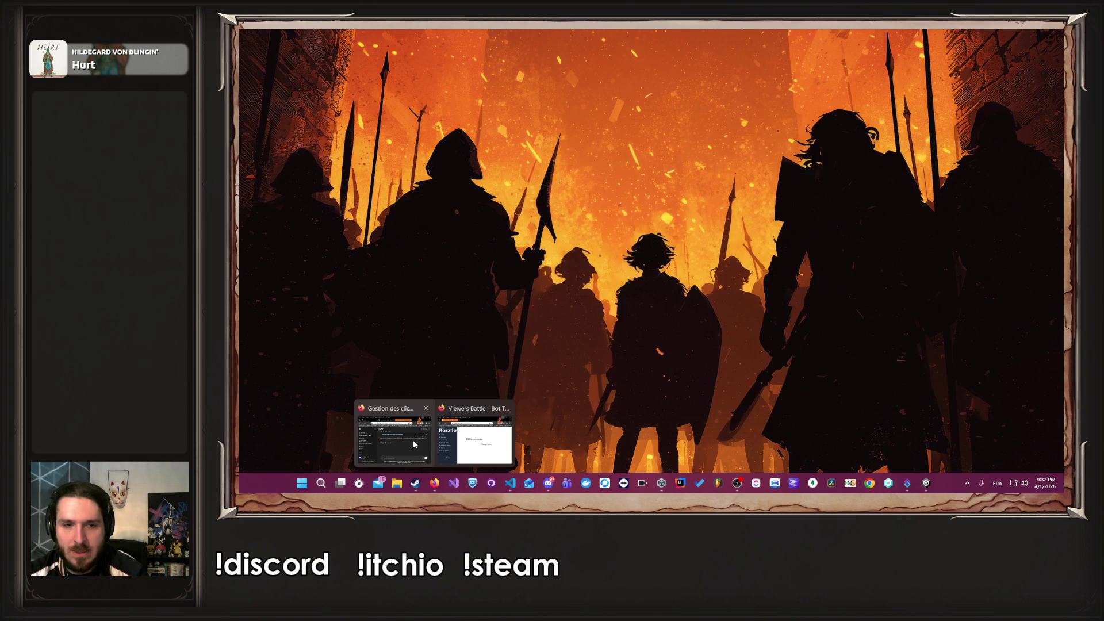
click(448, 446)
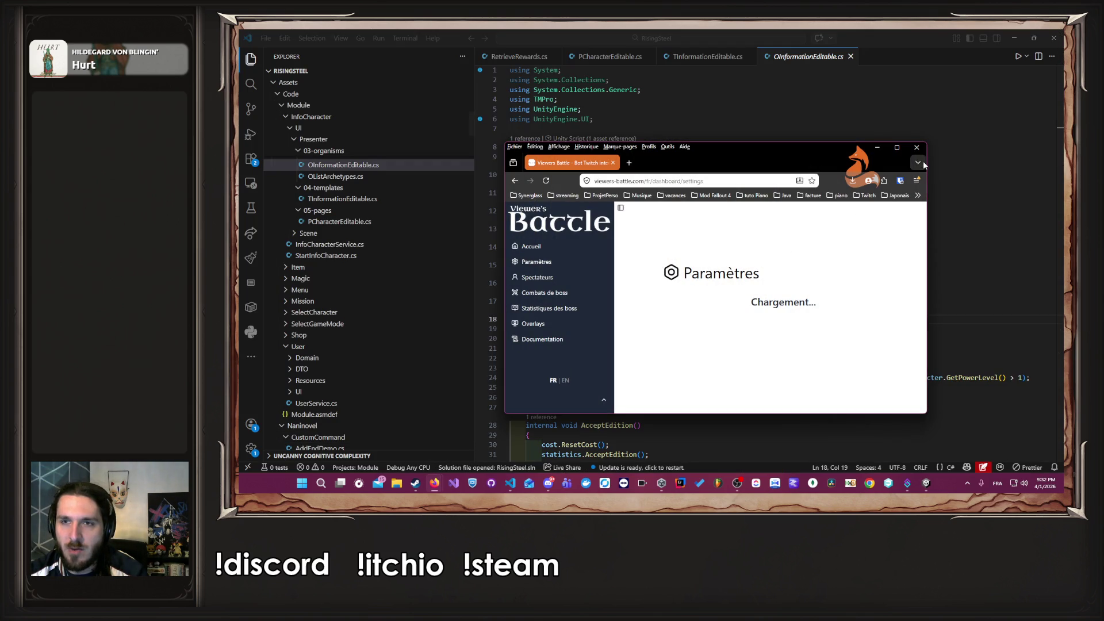
click(917, 147)
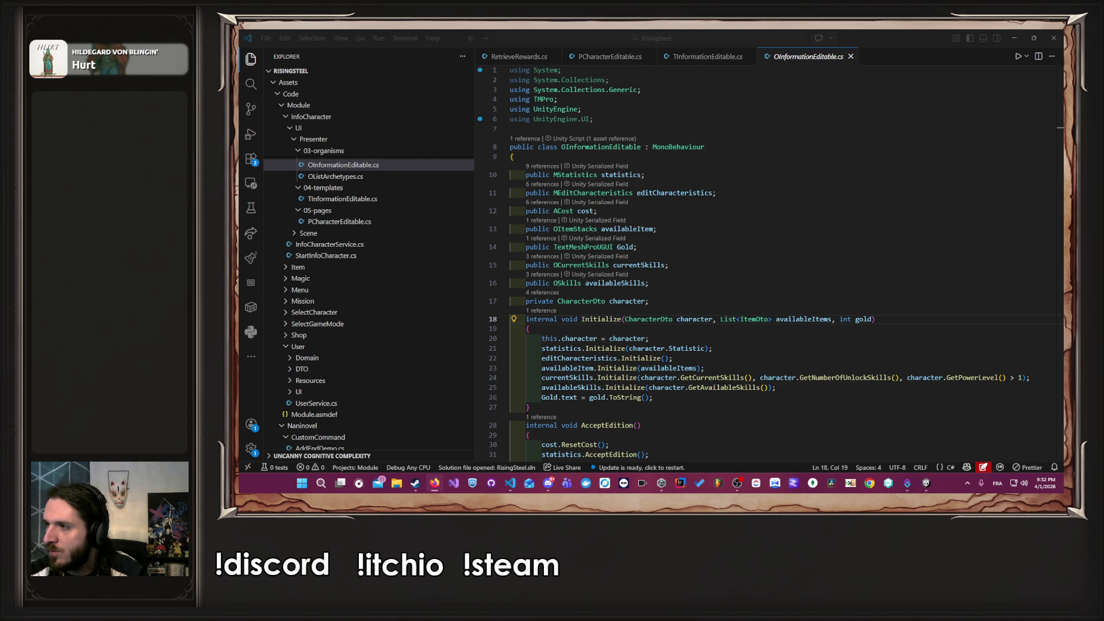
Select availableSkills in OInformationEditable.cs and jump to its OSkills Initialize definition.
key(alt+Tab)
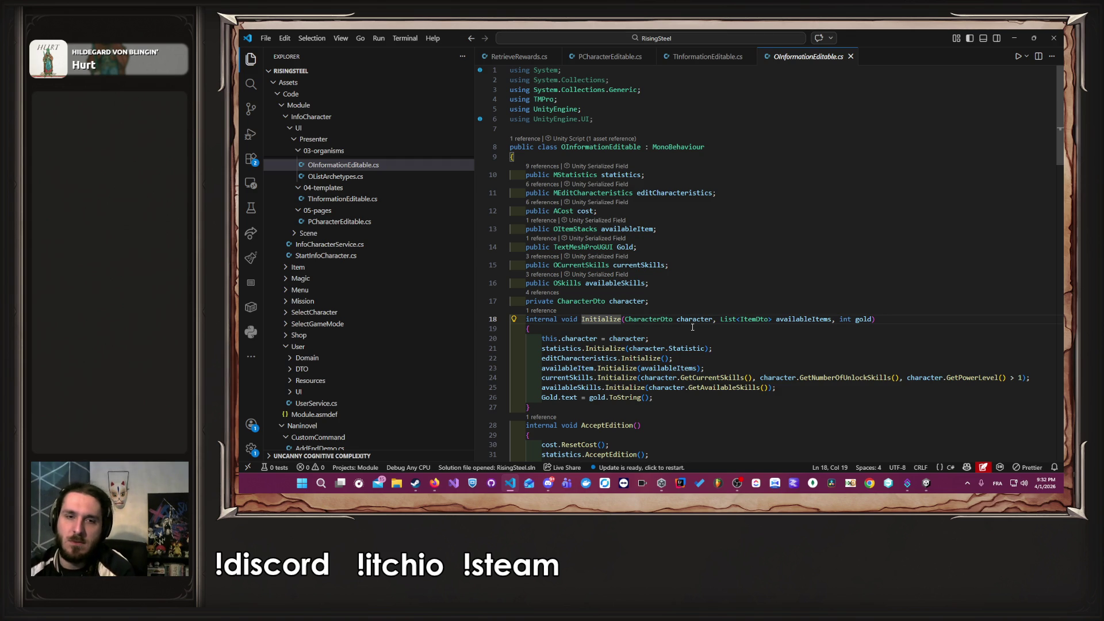
double_click(615, 283)
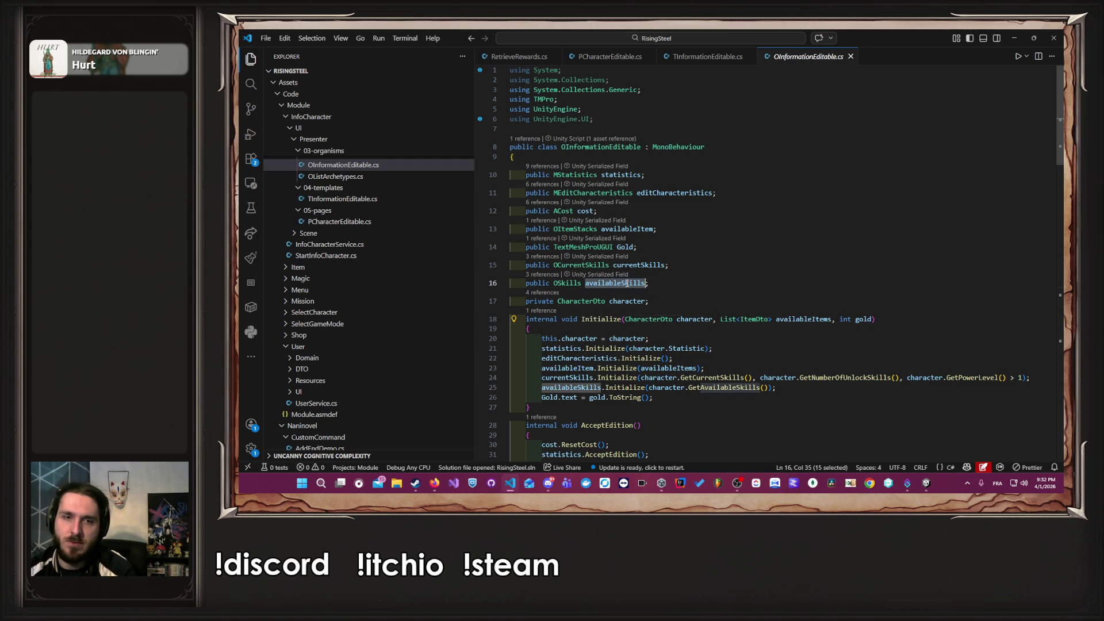
ctrl+click(621, 389)
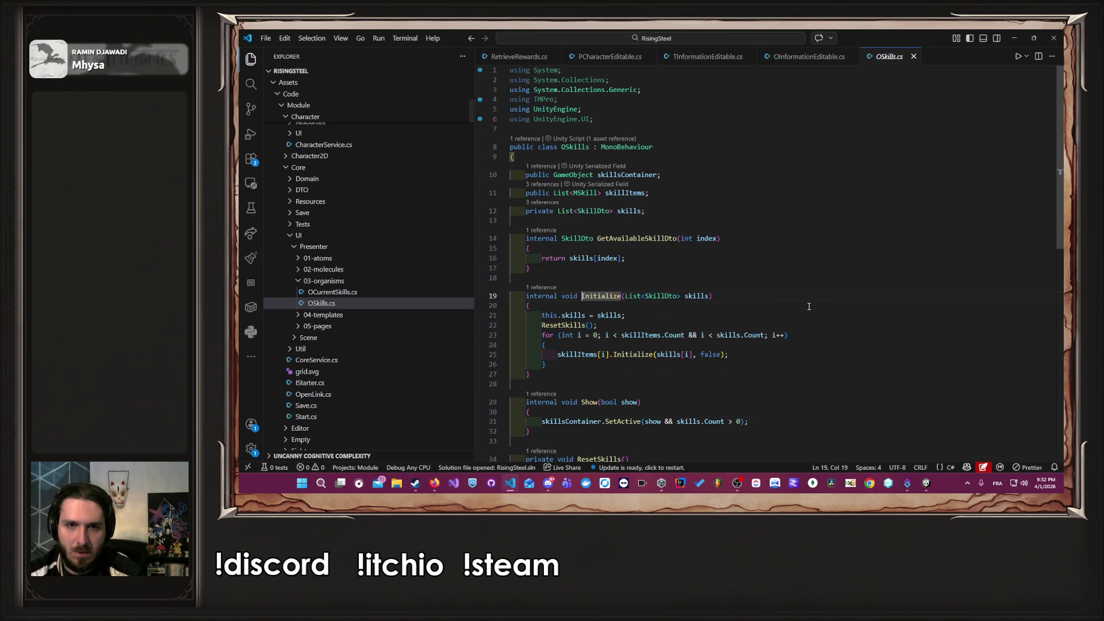
Highlight skillsContainer uses in OSkills.cs, then return to OInformationEditable.cs and select currentSkills.
double_click(624, 175)
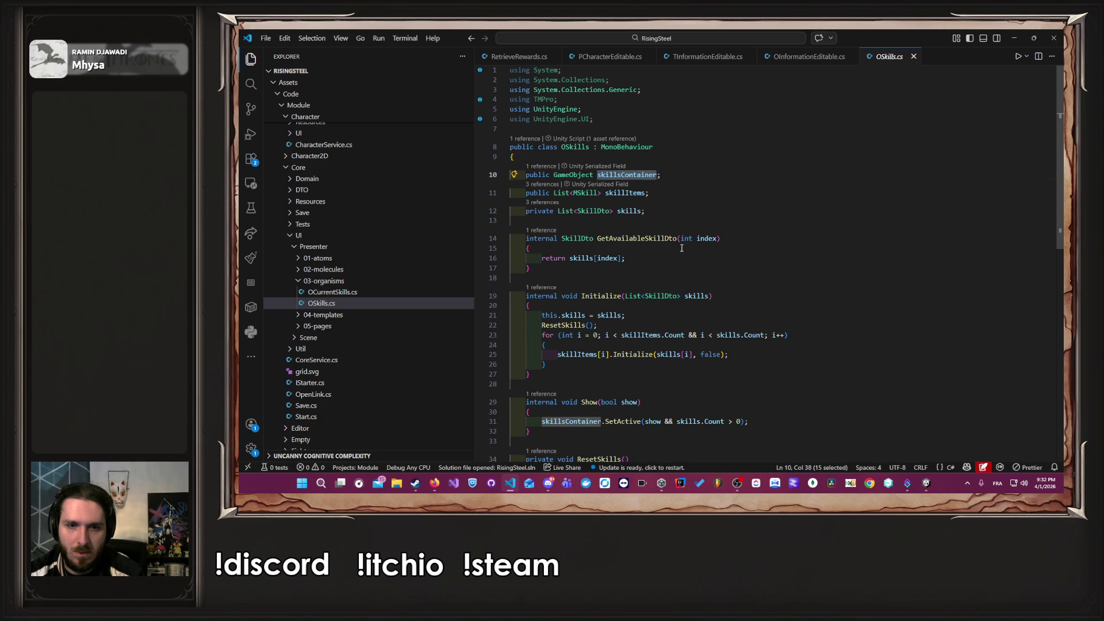
scroll(690, 288, down, 1)
scroll(758, 342, up, 2)
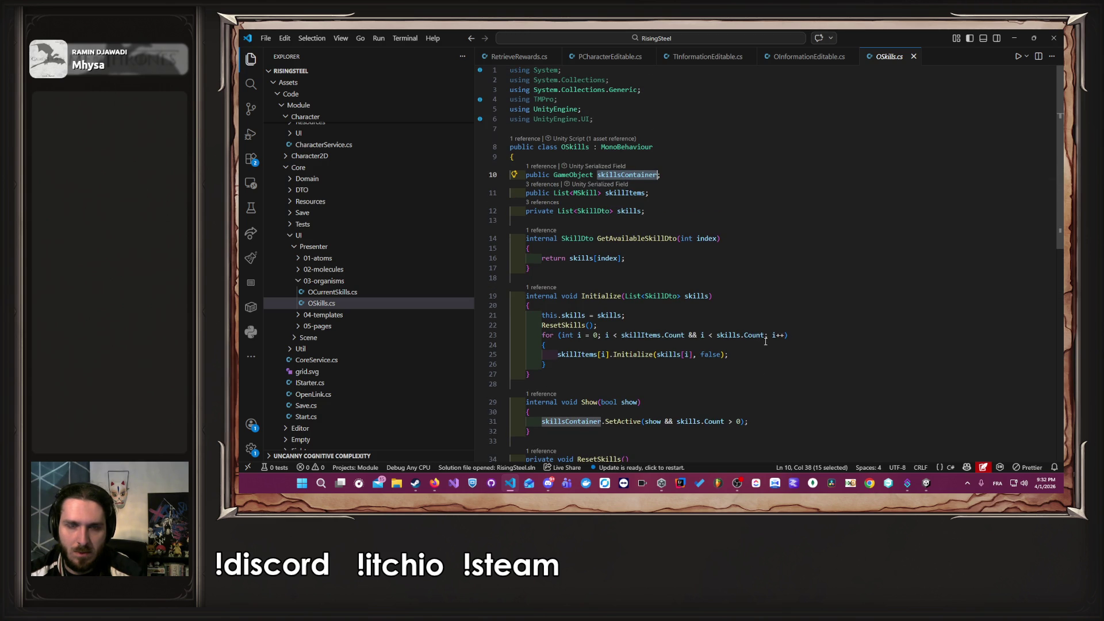
click(806, 324)
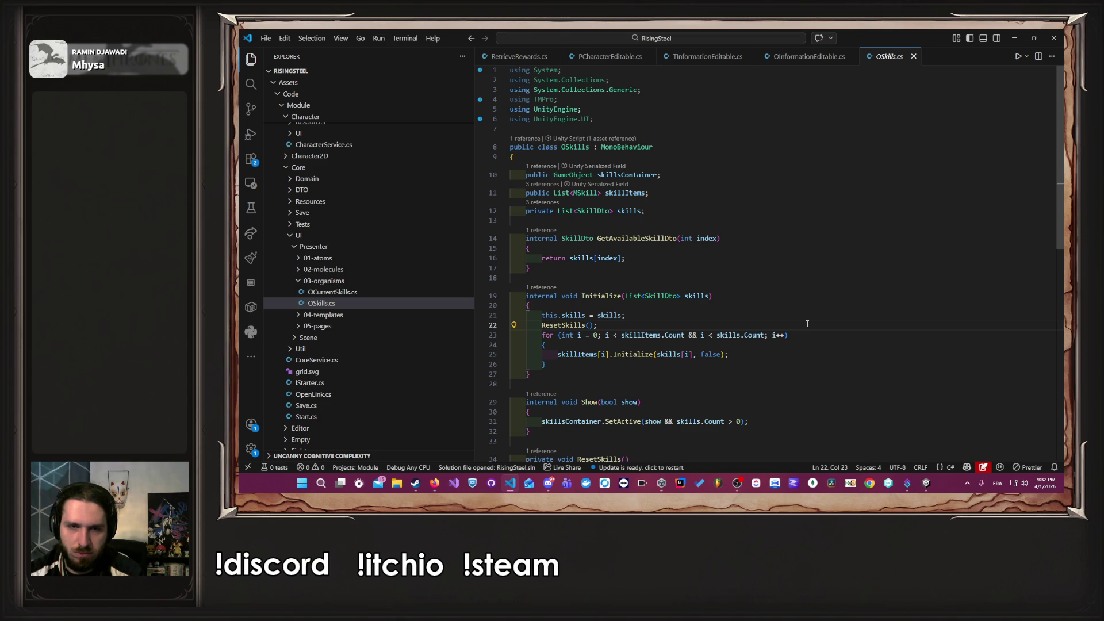
click(802, 56)
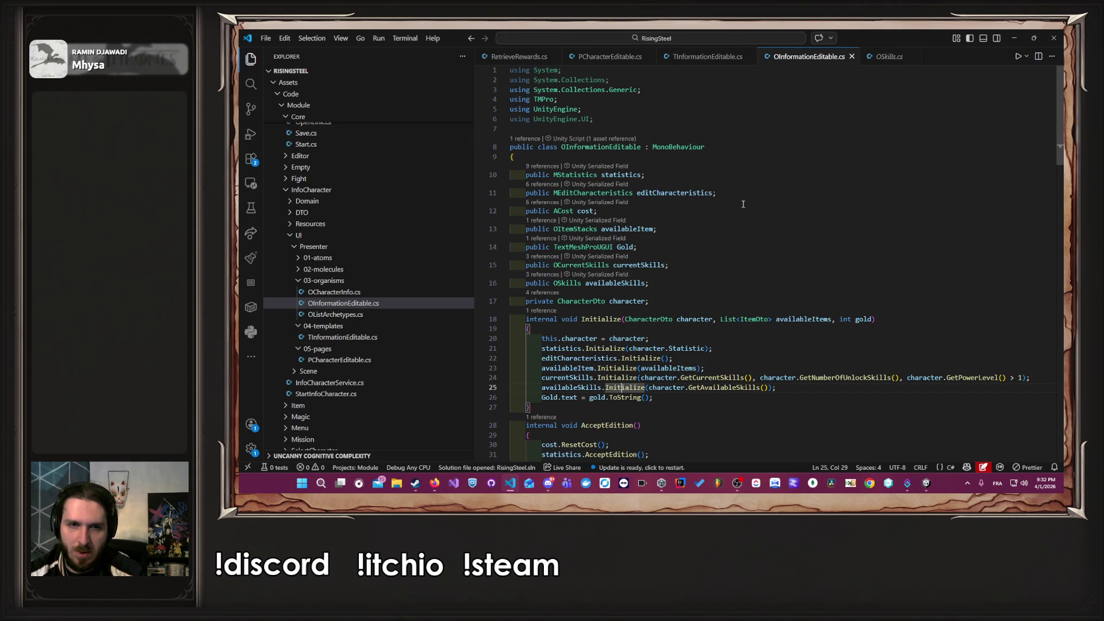
double_click(638, 264)
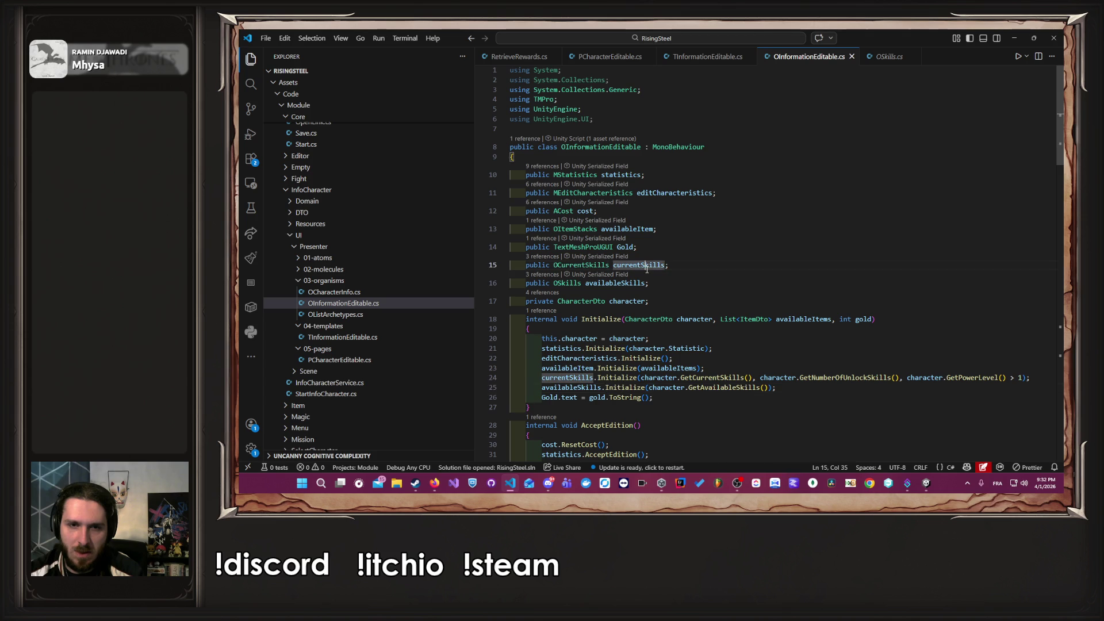
Open OCurrentSkills' Initialize, highlight its skillsContainer uses, and navigate back.
ctrl+click(616, 378)
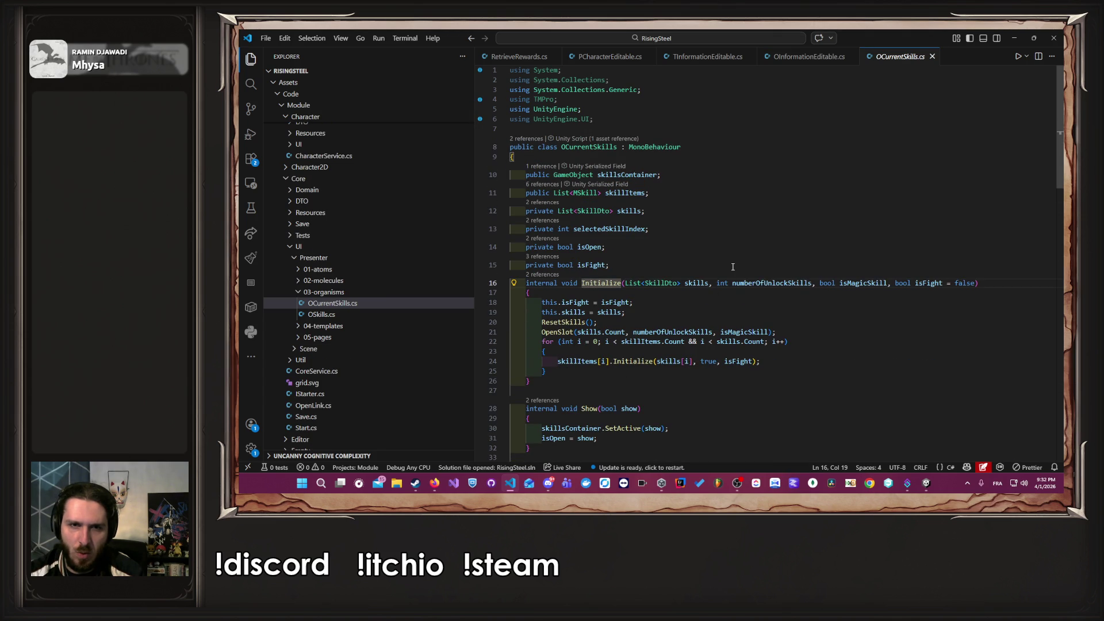
double_click(625, 174)
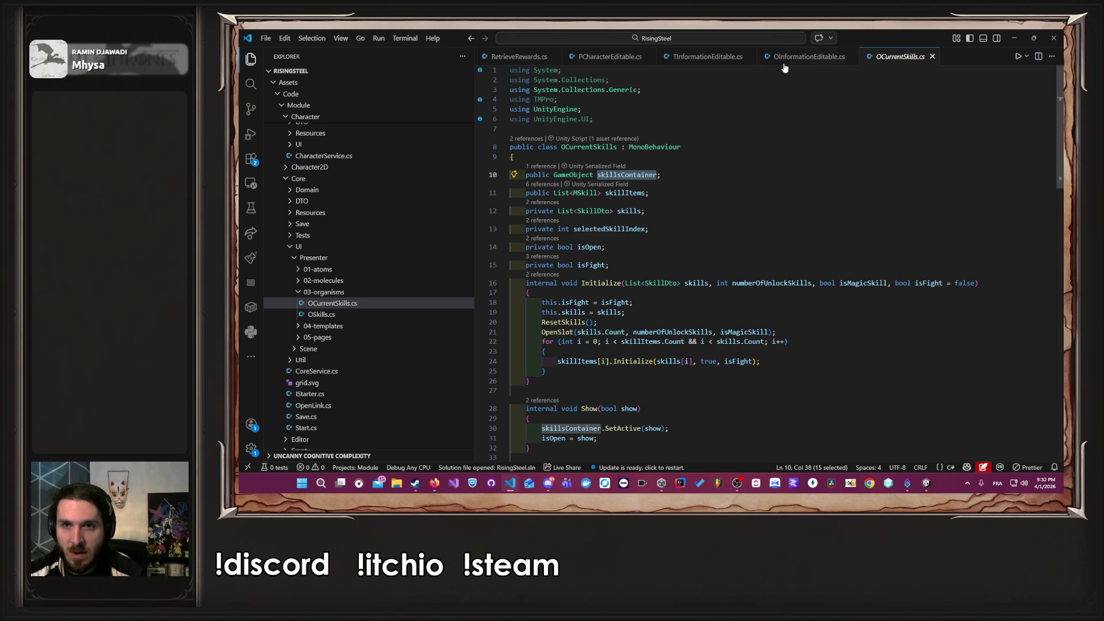
key(alt+Left)
Open the OCurrentSkills class definition from the currentSkills field.
double_click(637, 265)
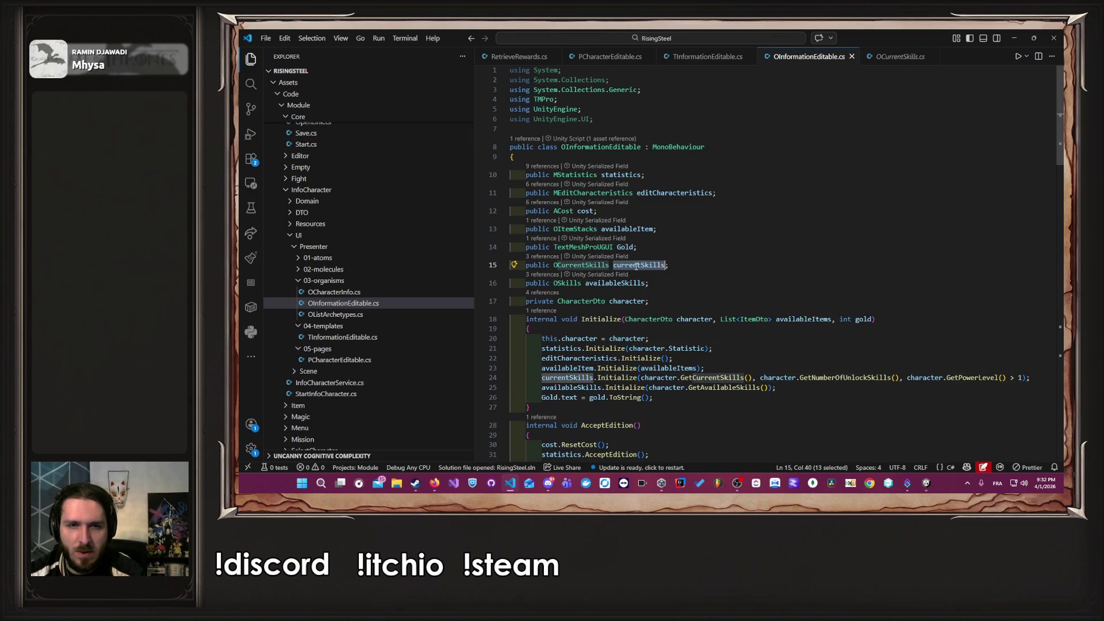
click(644, 284)
double_click(638, 265)
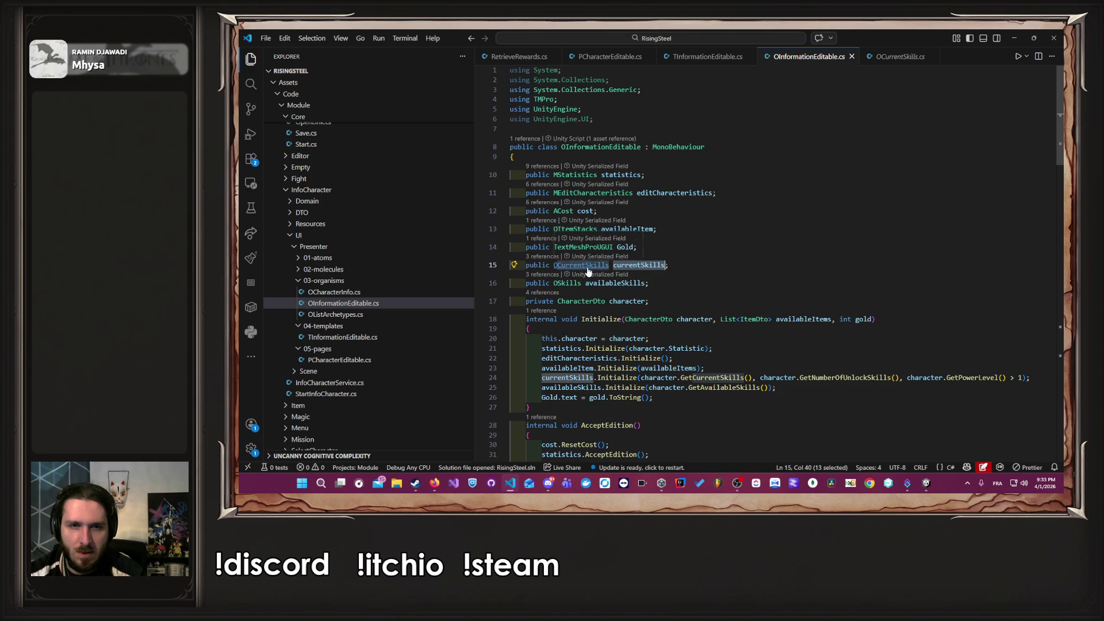
ctrl+click(601, 265)
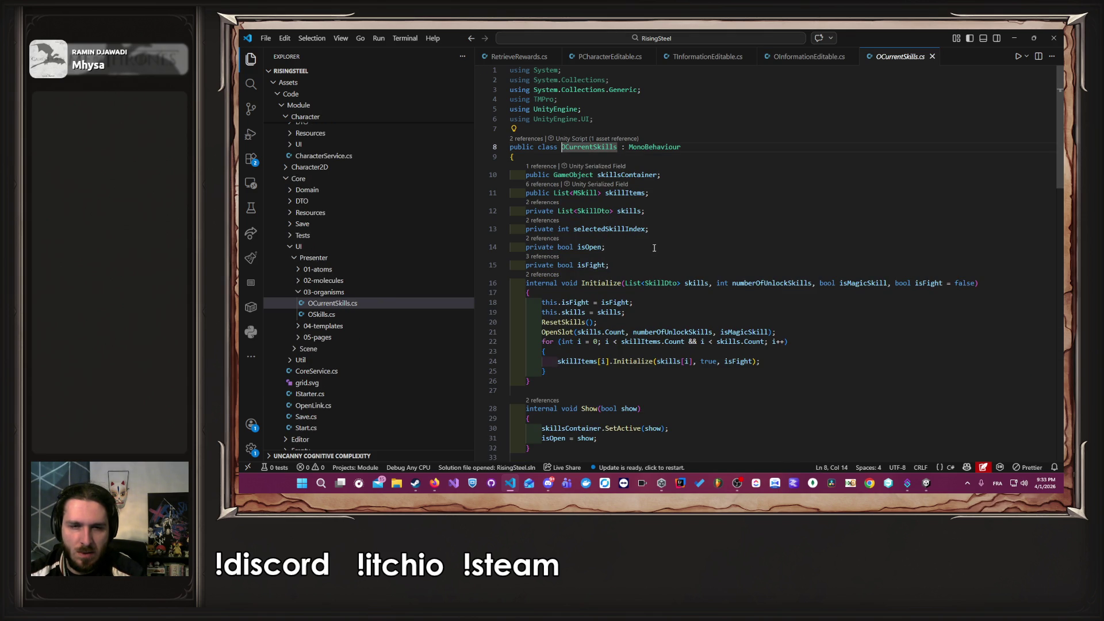
Open the OSkills class definition from OInformationEditable.cs, then return to Unity.
click(809, 56)
click(562, 283)
ctrl+click(572, 283)
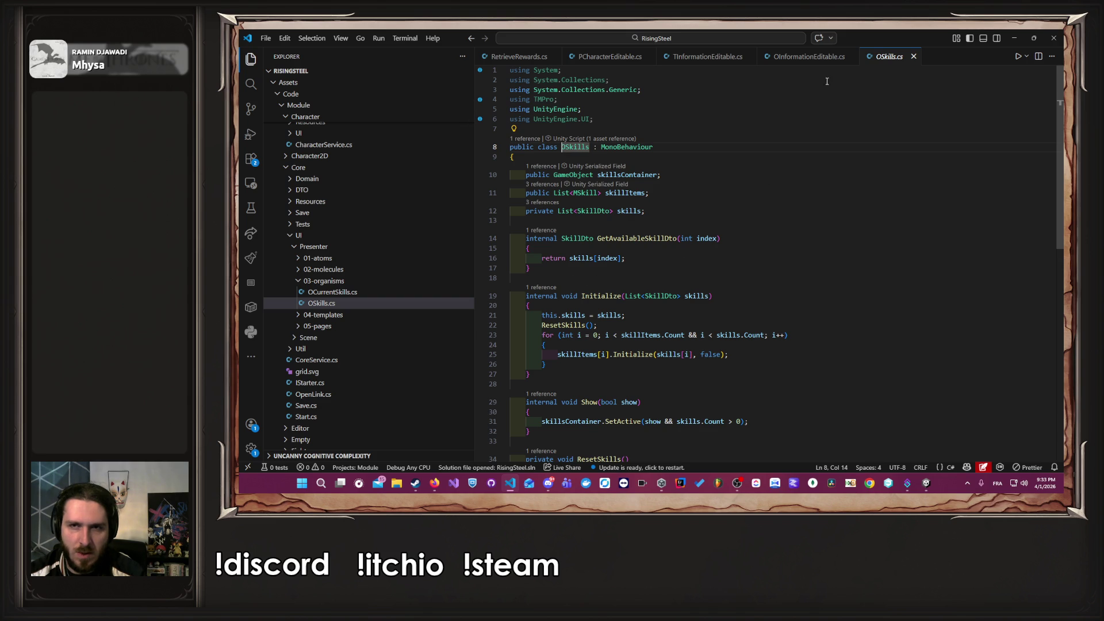
key(alt+Tab)
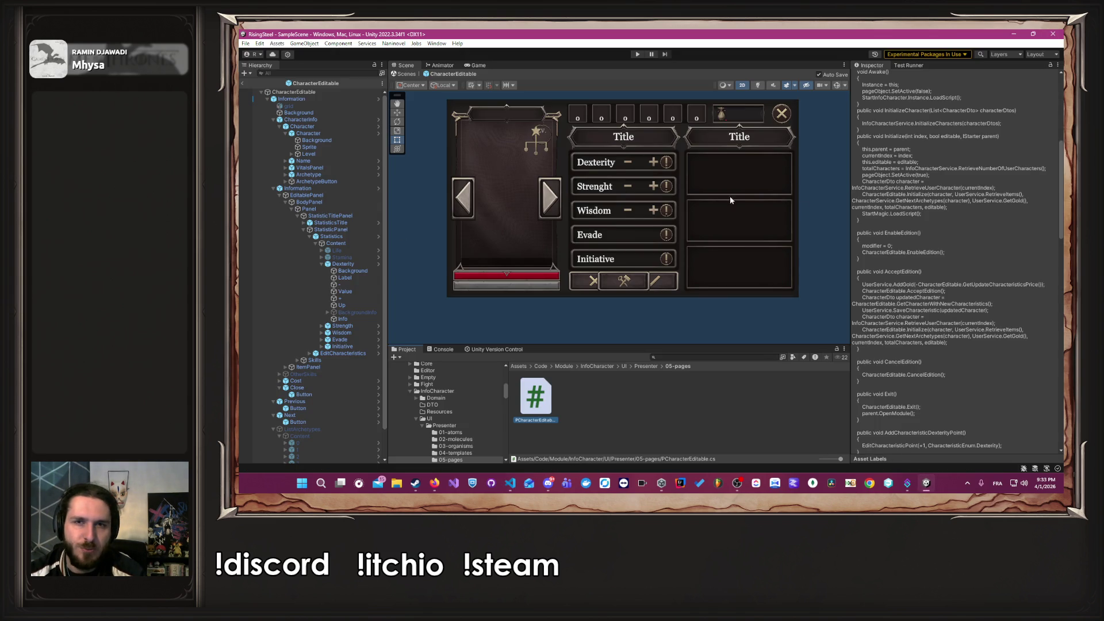
Collapse the CharacterInfo branches in the Hierarchy, keeping Information expanded.
scroll(749, 201, down, 2)
scroll(748, 205, up, 2)
mouse_move(831, 134)
mouse_down()
mouse_move(782, 151)
mouse_move(715, 295)
mouse_move(687, 319)
mouse_up()
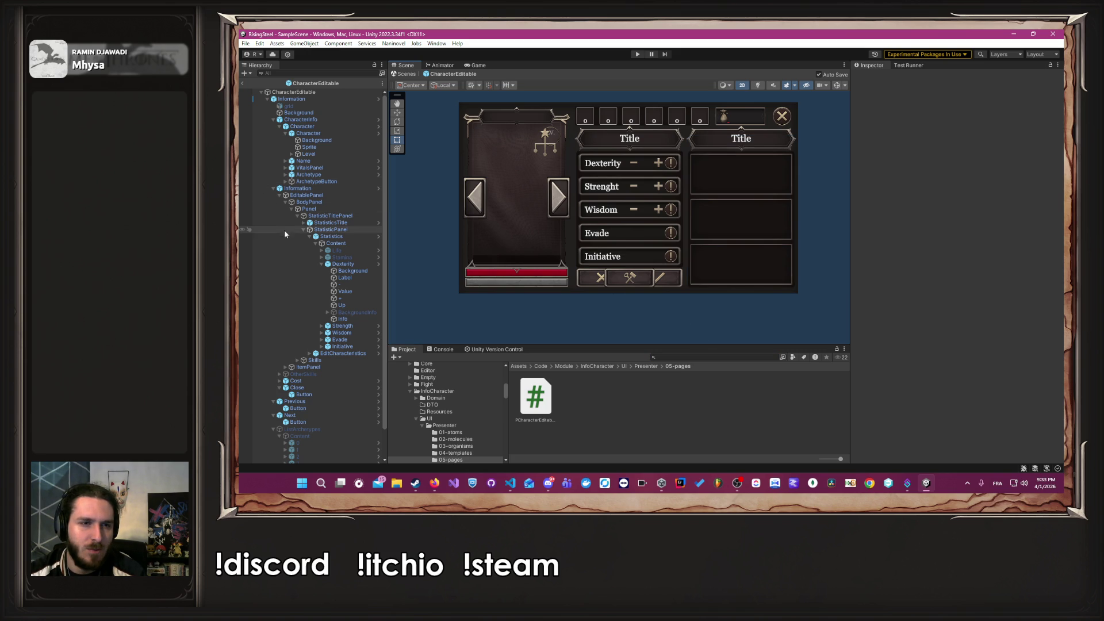
click(266, 188)
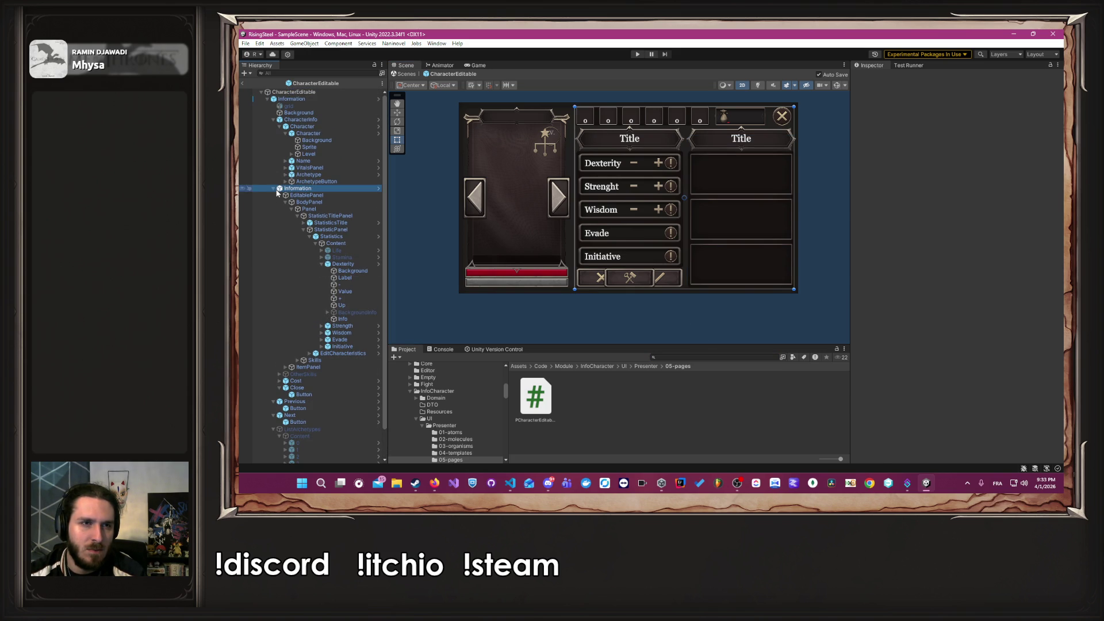
click(273, 119)
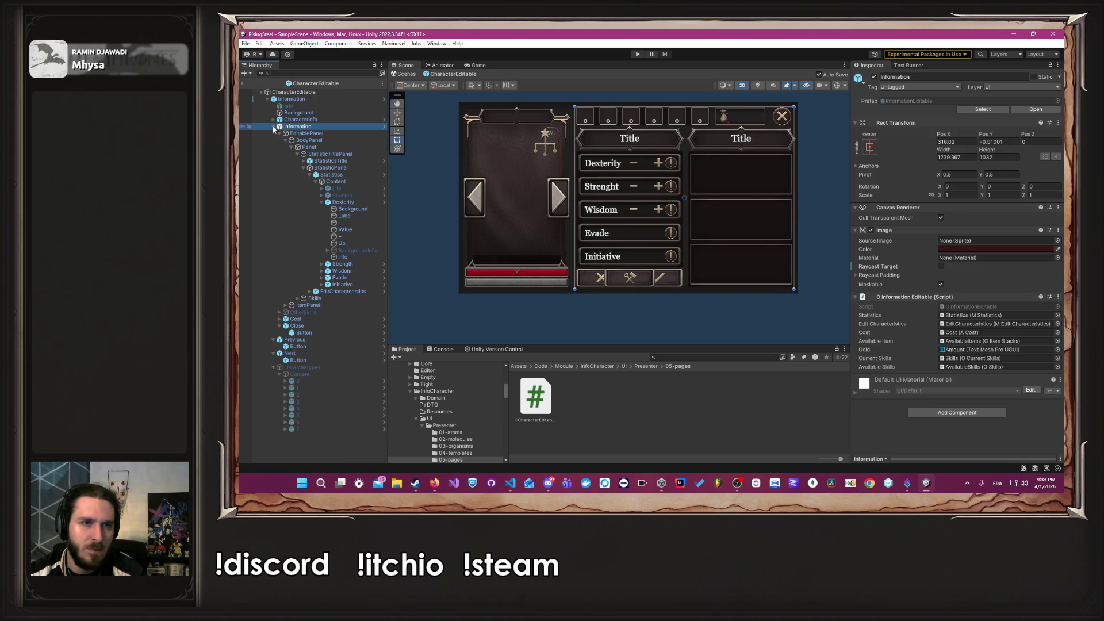
click(273, 127)
click(273, 133)
click(273, 140)
click(272, 147)
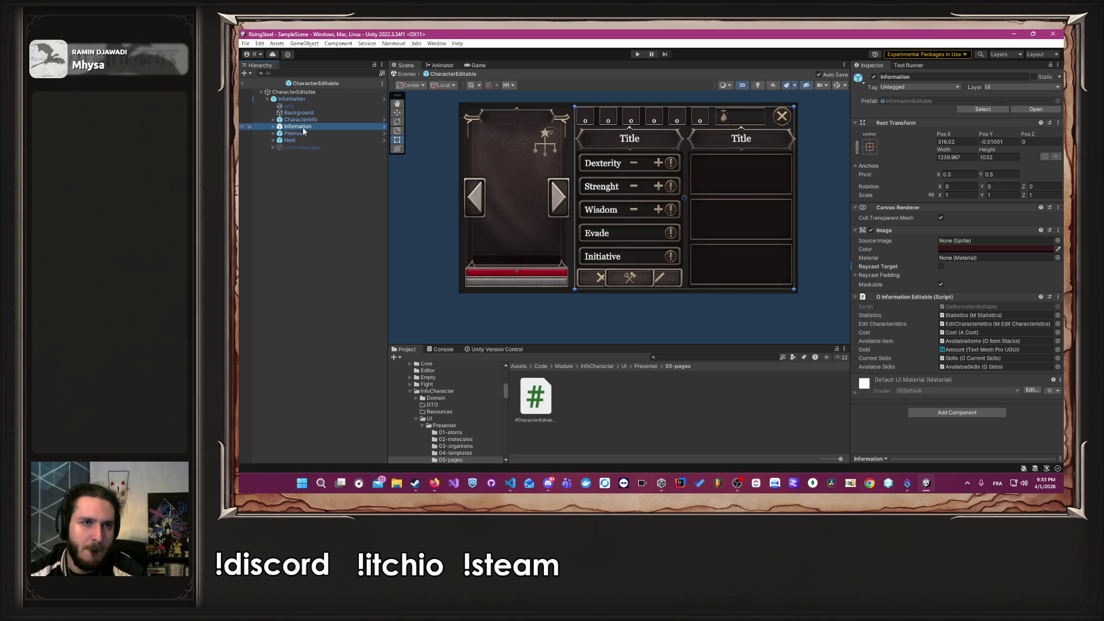
click(274, 127)
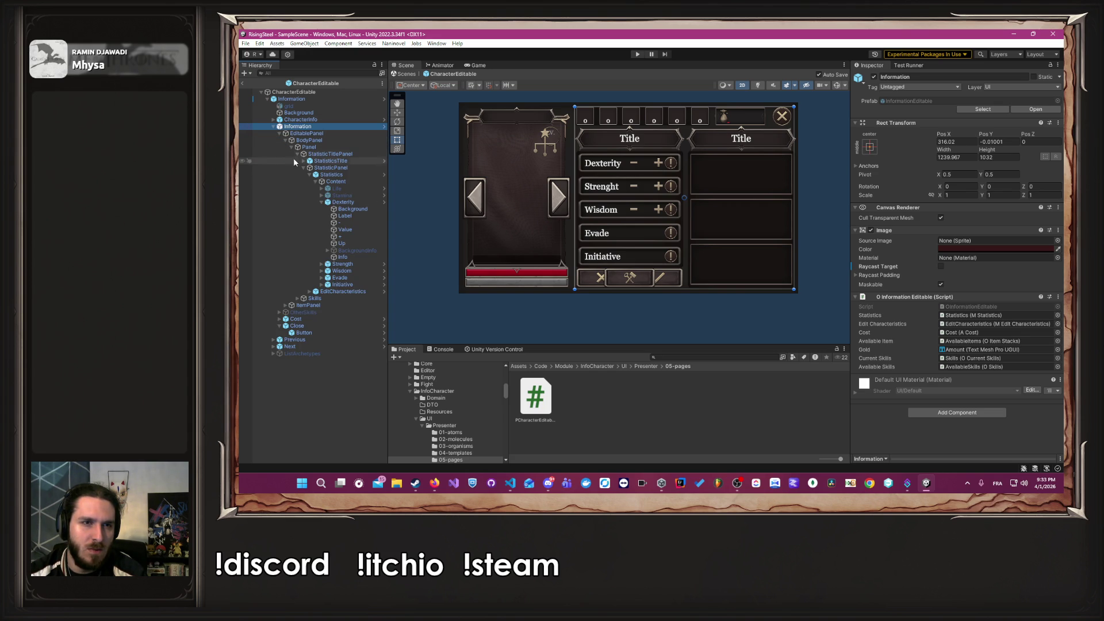
Expand SkillPanel in the Hierarchy and select its Skills object.
click(324, 175)
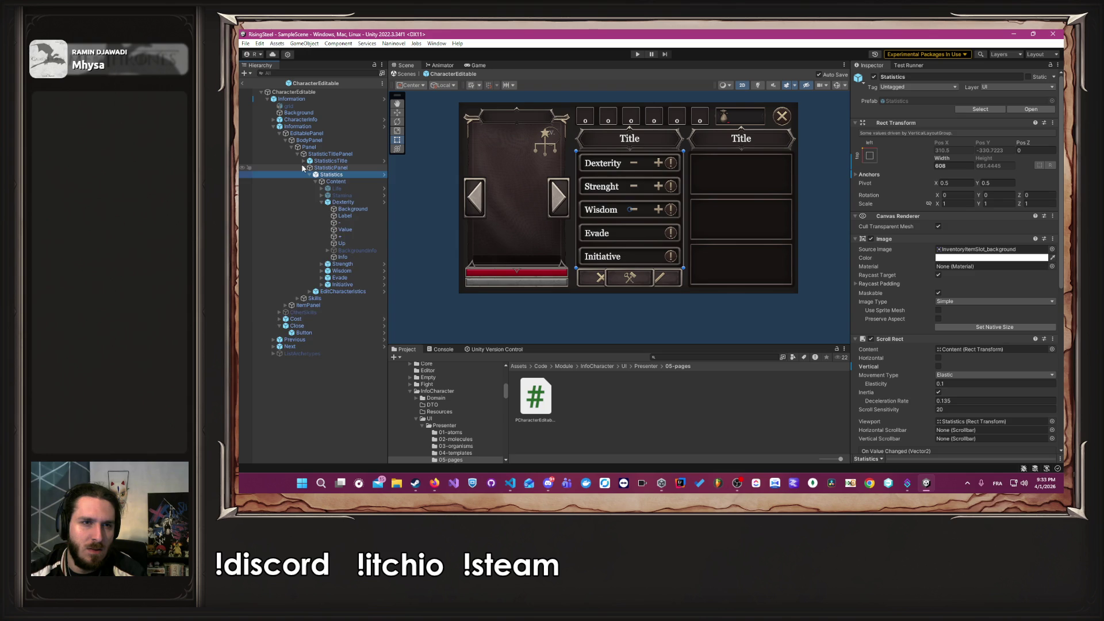
click(304, 167)
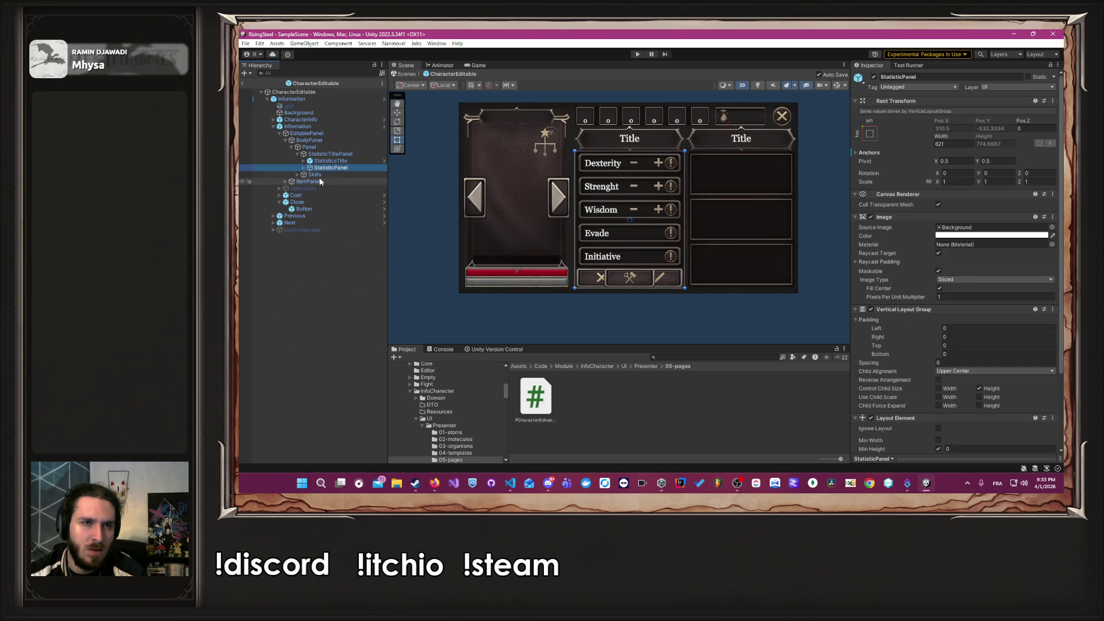
click(319, 181)
click(316, 174)
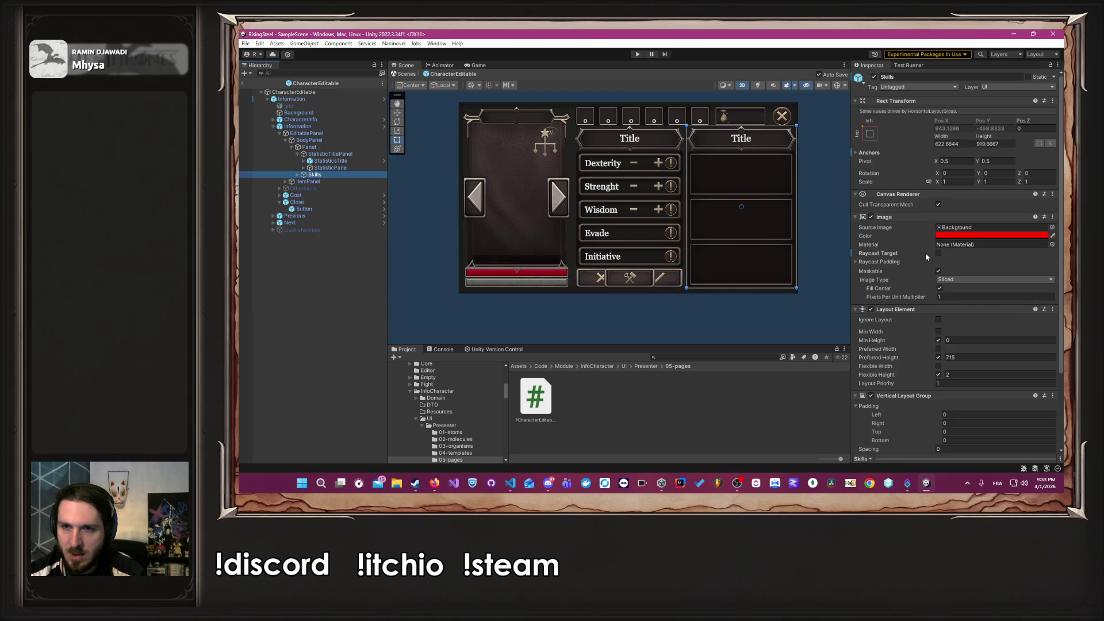
click(297, 174)
click(322, 181)
click(327, 188)
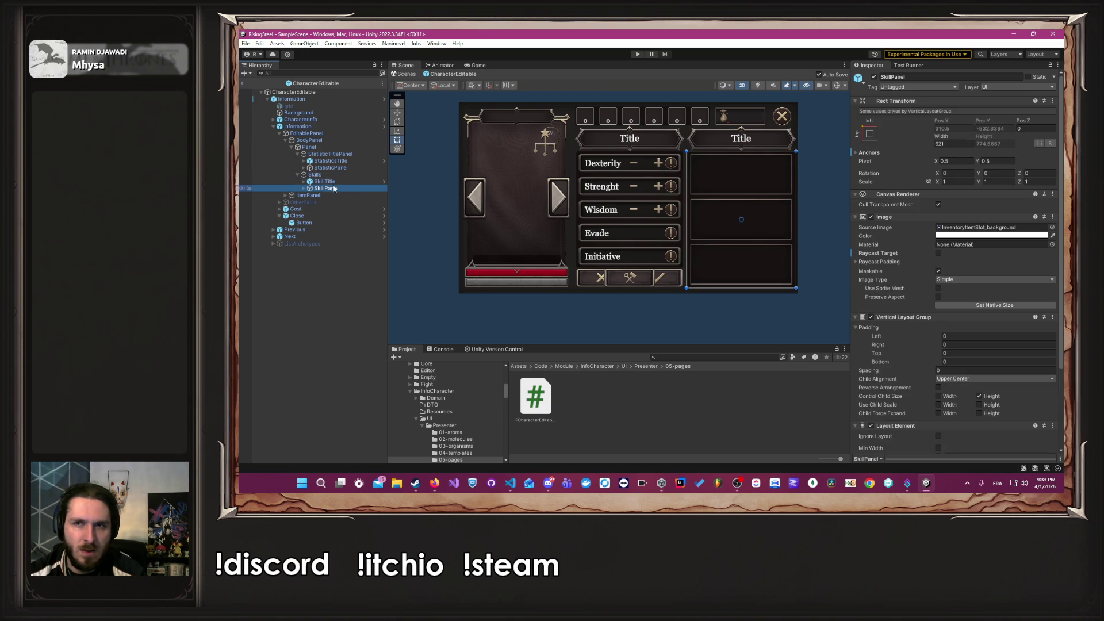
scroll(925, 222, down, 3)
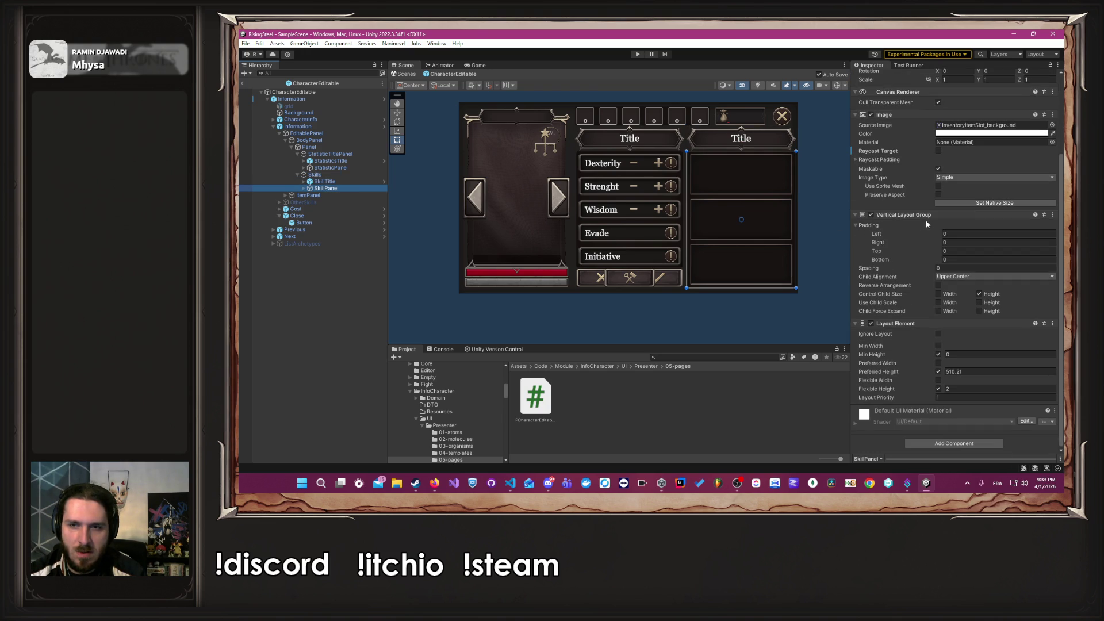
click(303, 188)
click(324, 196)
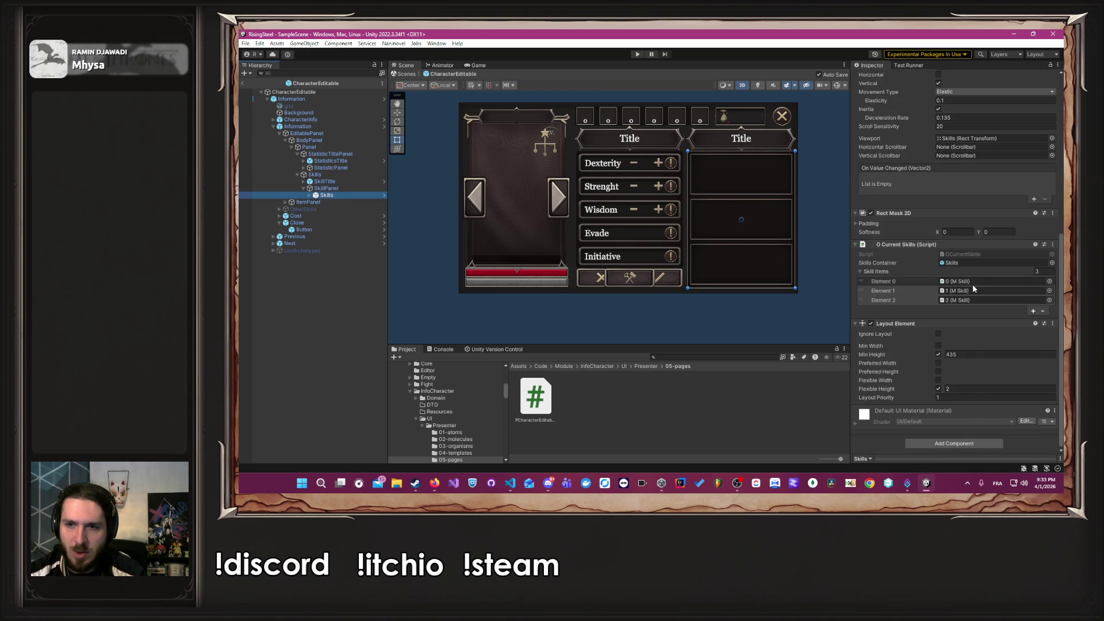
Check the Skills Container field and OCurrentSkills script, then toggle Skills off and on.
click(974, 263)
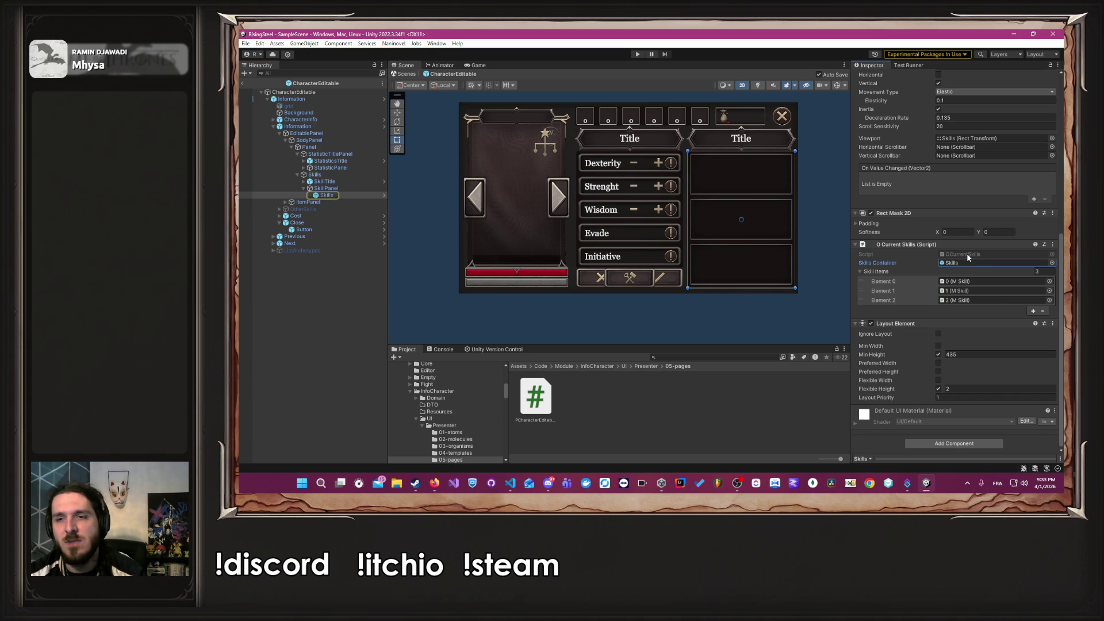
click(967, 254)
click(970, 263)
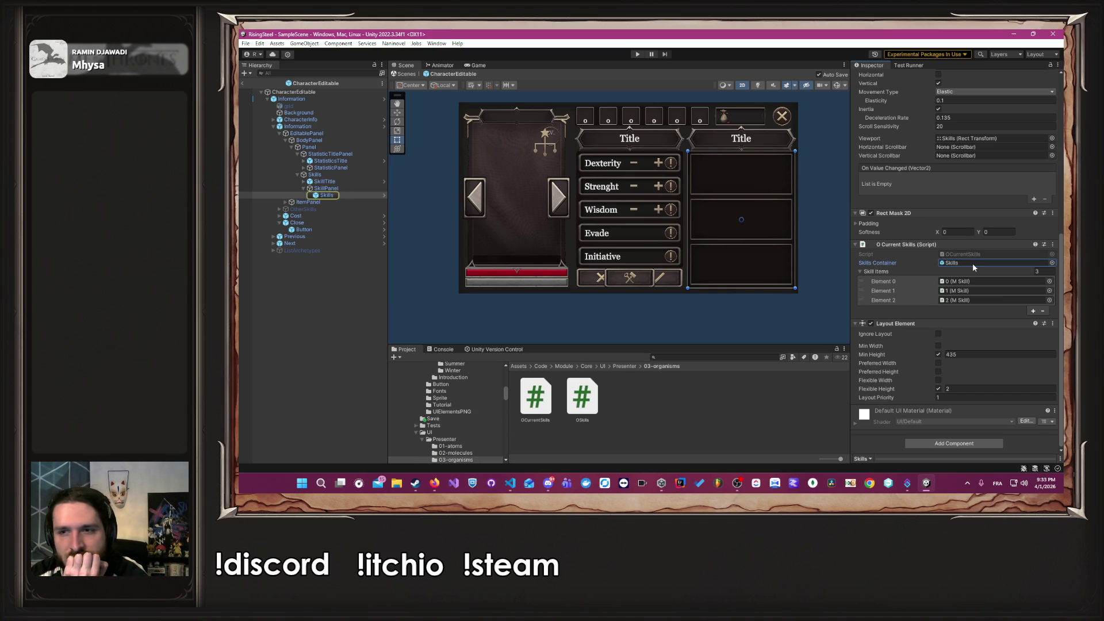
scroll(907, 264, up, 10)
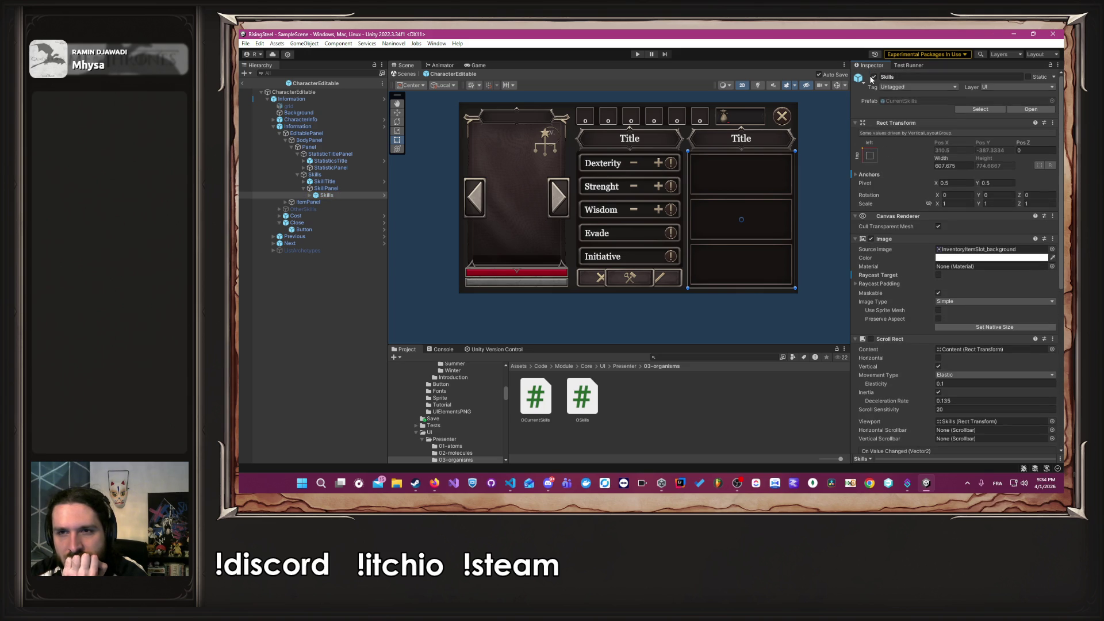
click(874, 77)
click(874, 77)
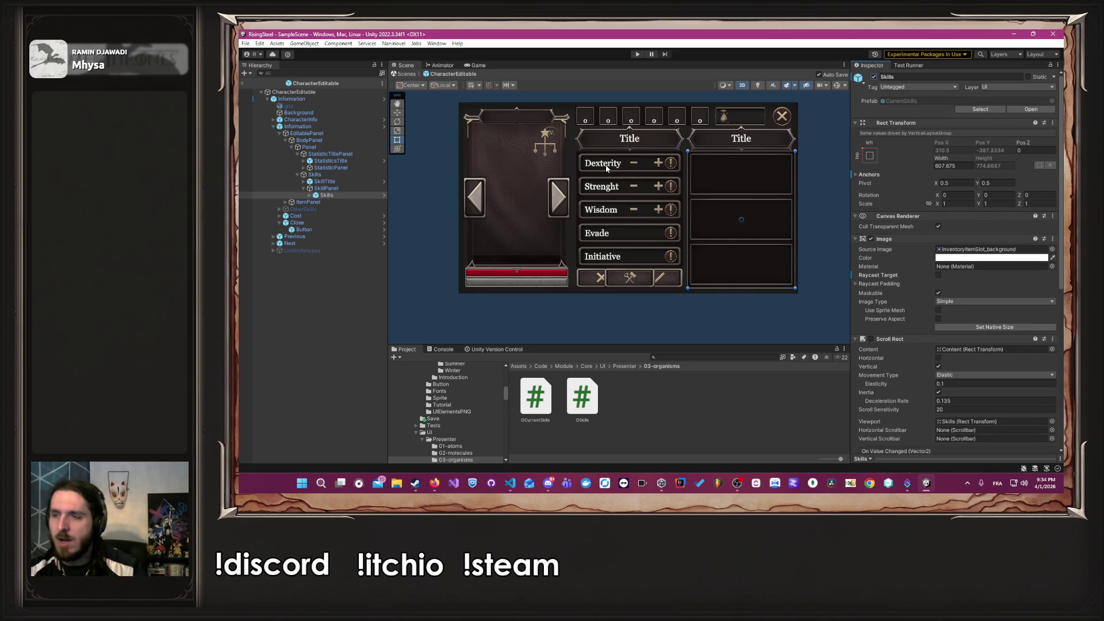
key(alt+Tab)
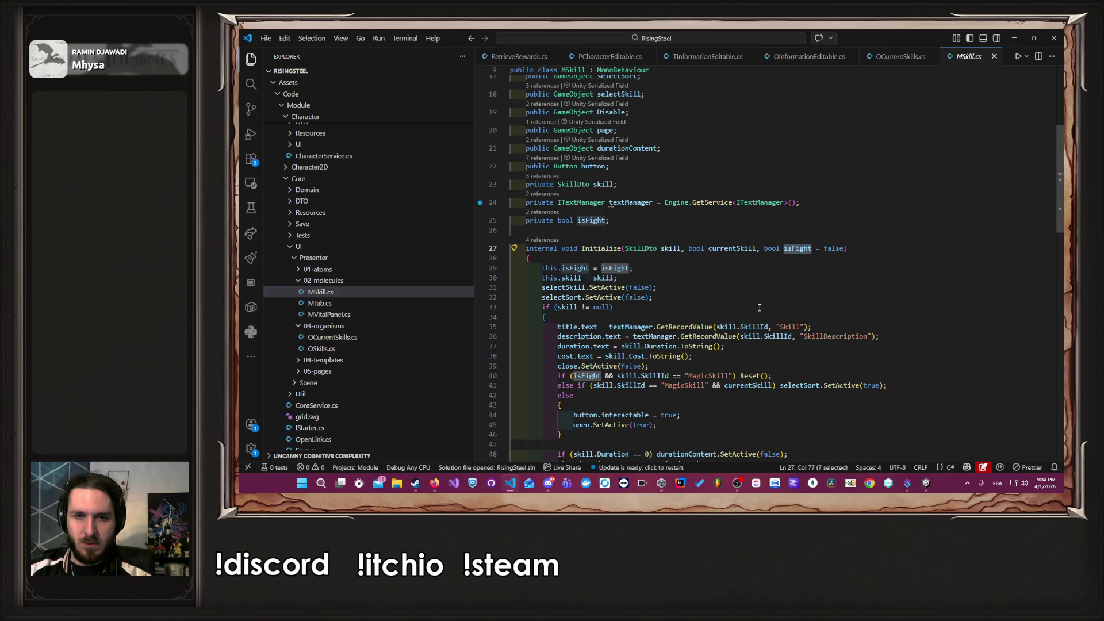
Open OCurrentSkills.cs and highlight the isFight uses in Initialize.
scroll(767, 335, down, 2)
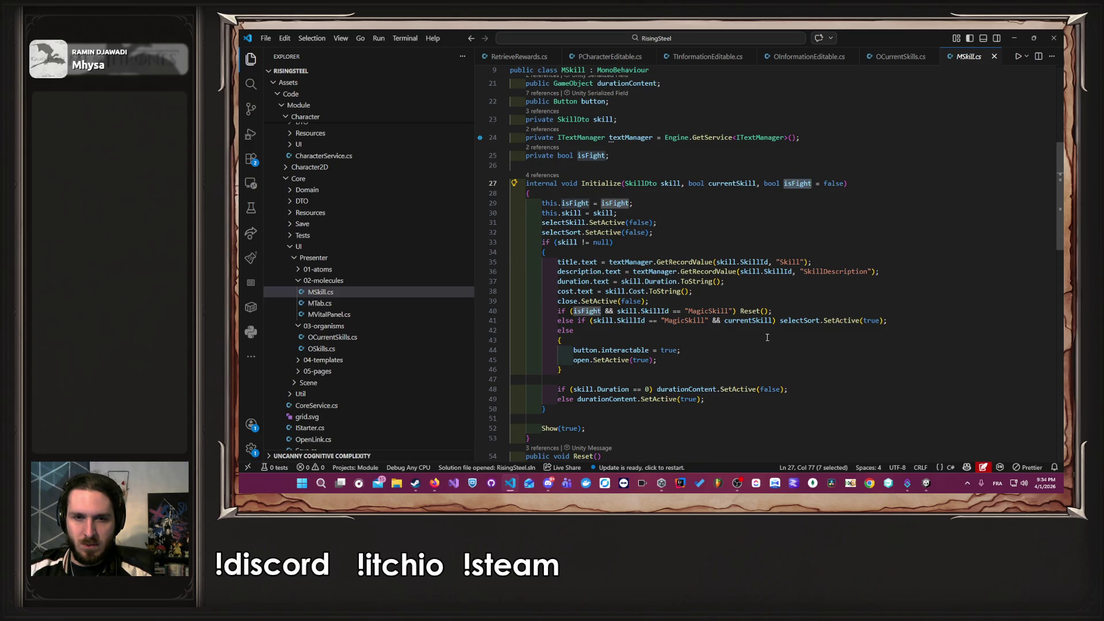
scroll(637, 262, down, 10)
scroll(637, 262, down, 4)
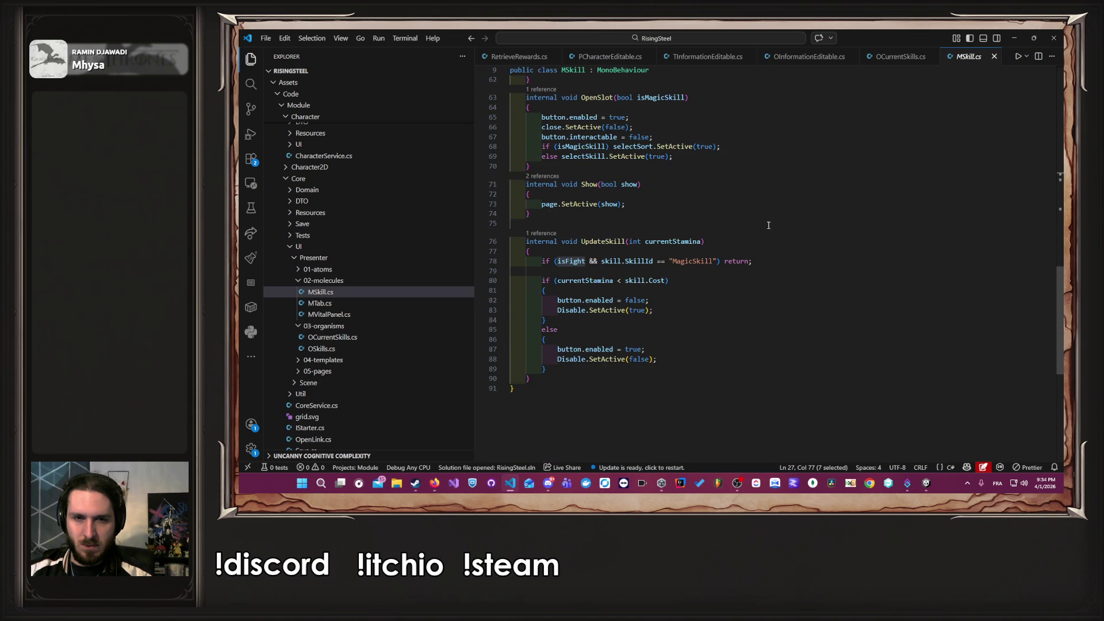
click(915, 56)
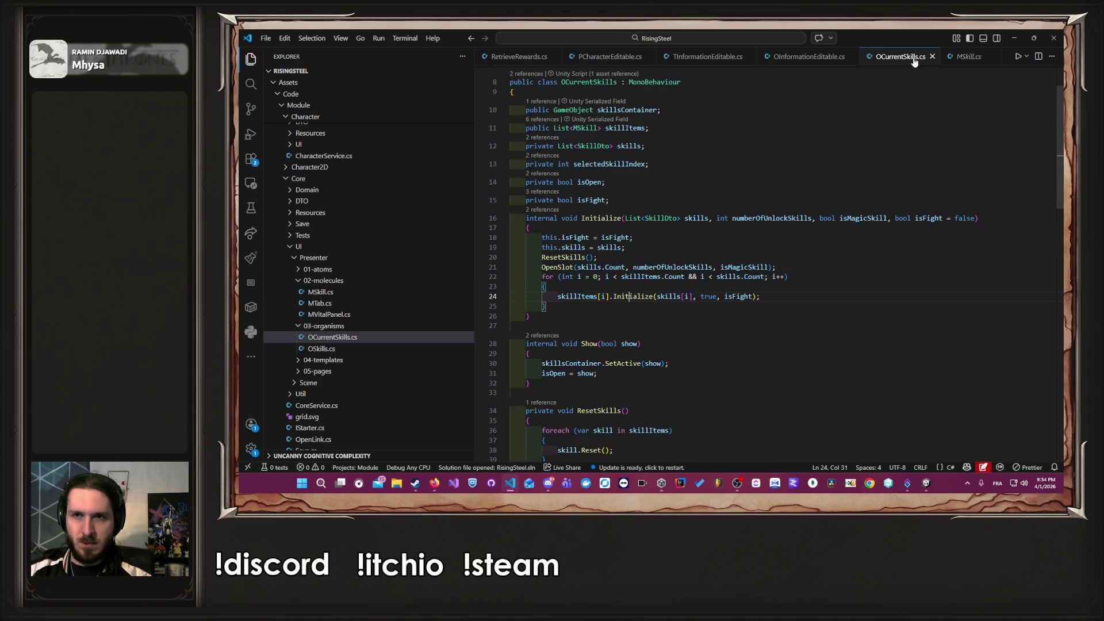
click(816, 280)
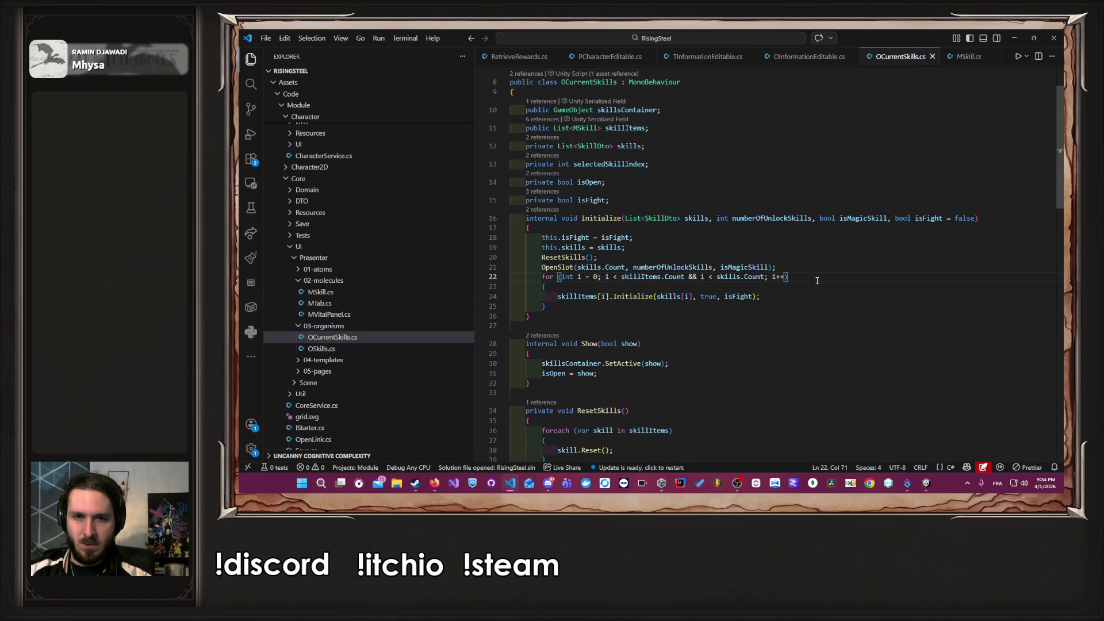
double_click(928, 218)
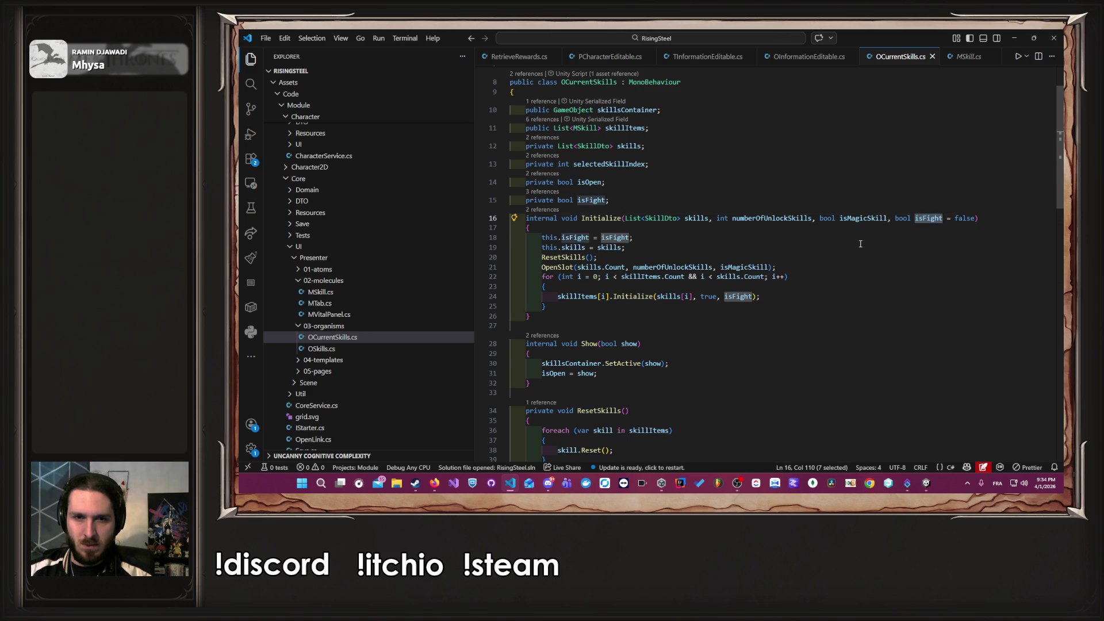
Highlight the isFight uses inside OpenSlot, then show OInformationEditable.cs.
scroll(860, 244, down, 8)
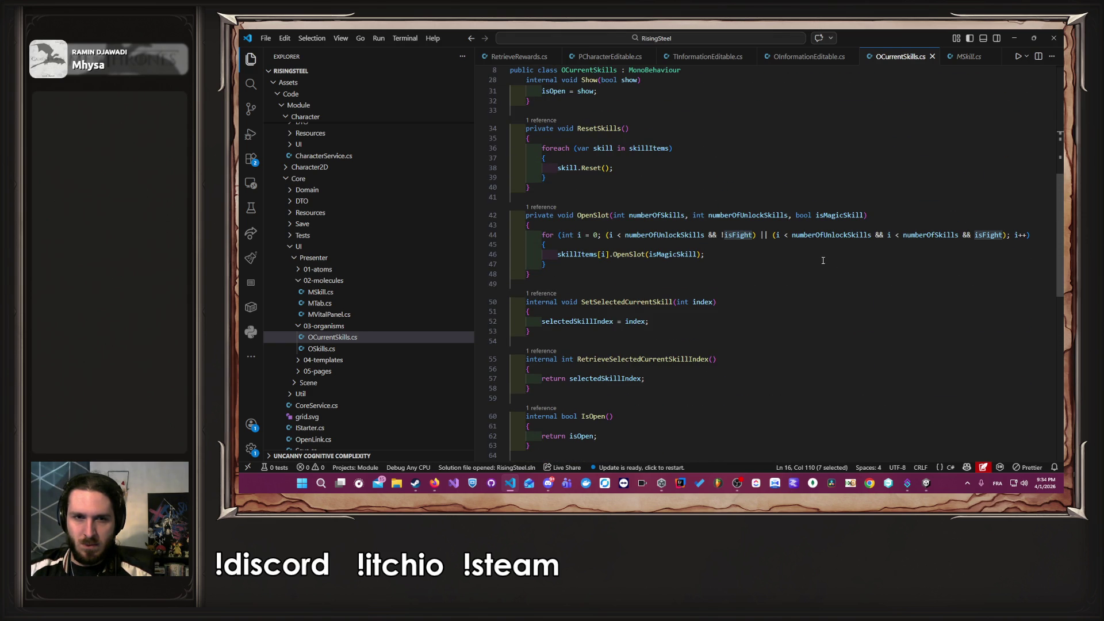
click(789, 254)
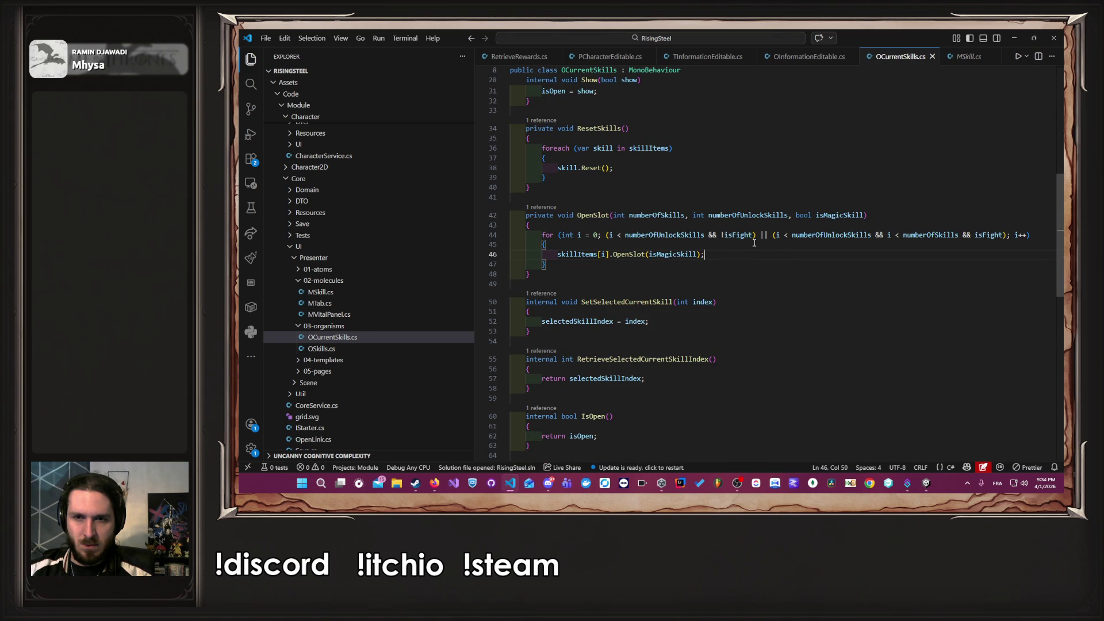
double_click(737, 235)
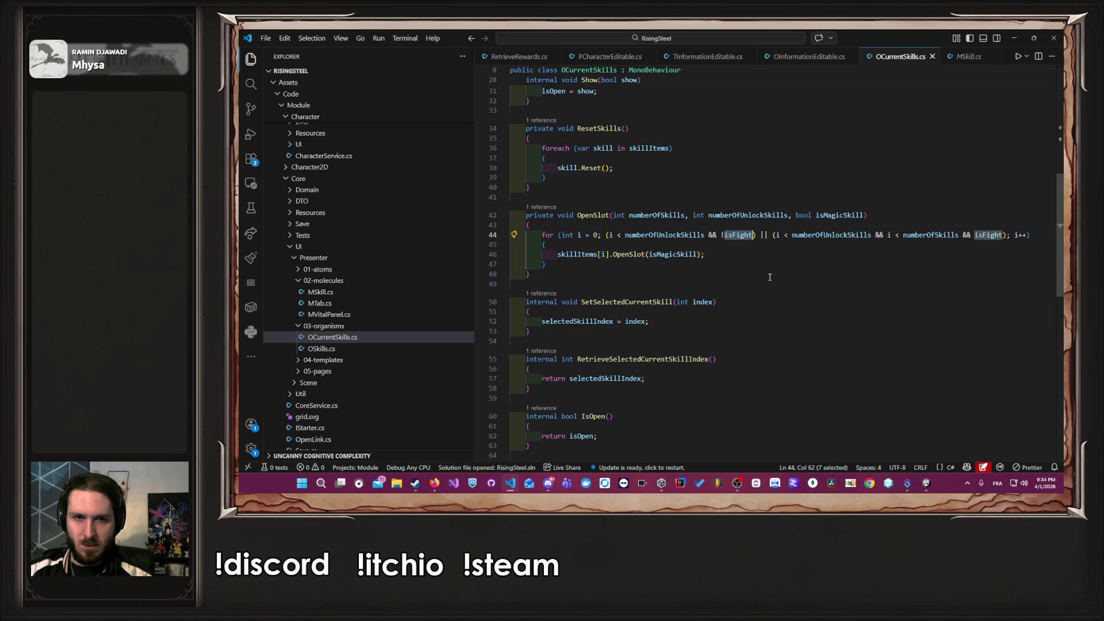
scroll(946, 271, up, 10)
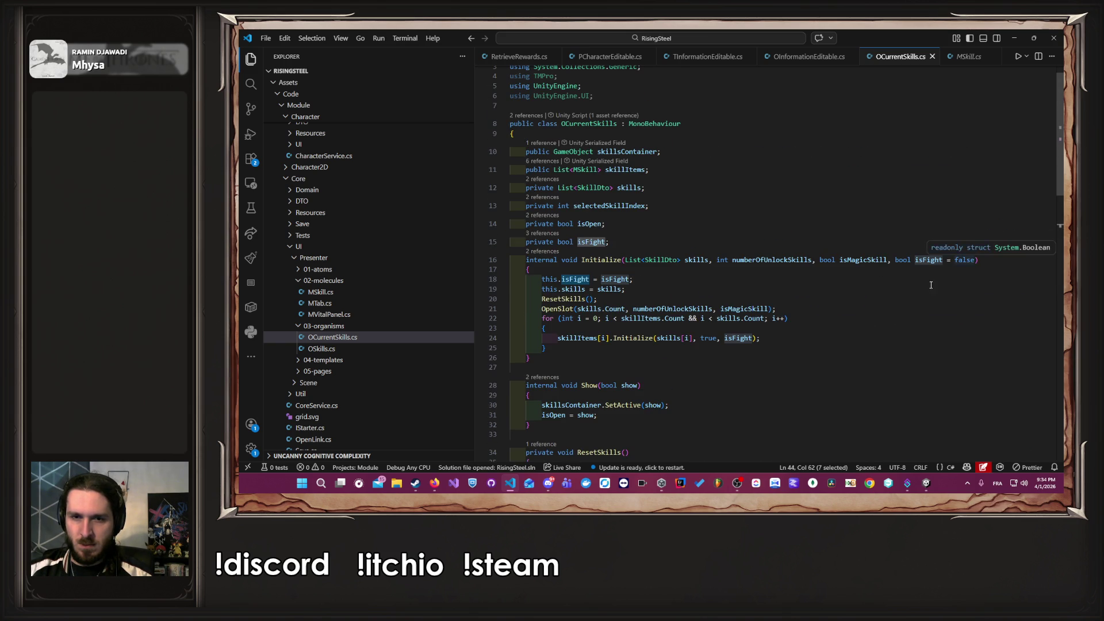
scroll(943, 264, down, 7)
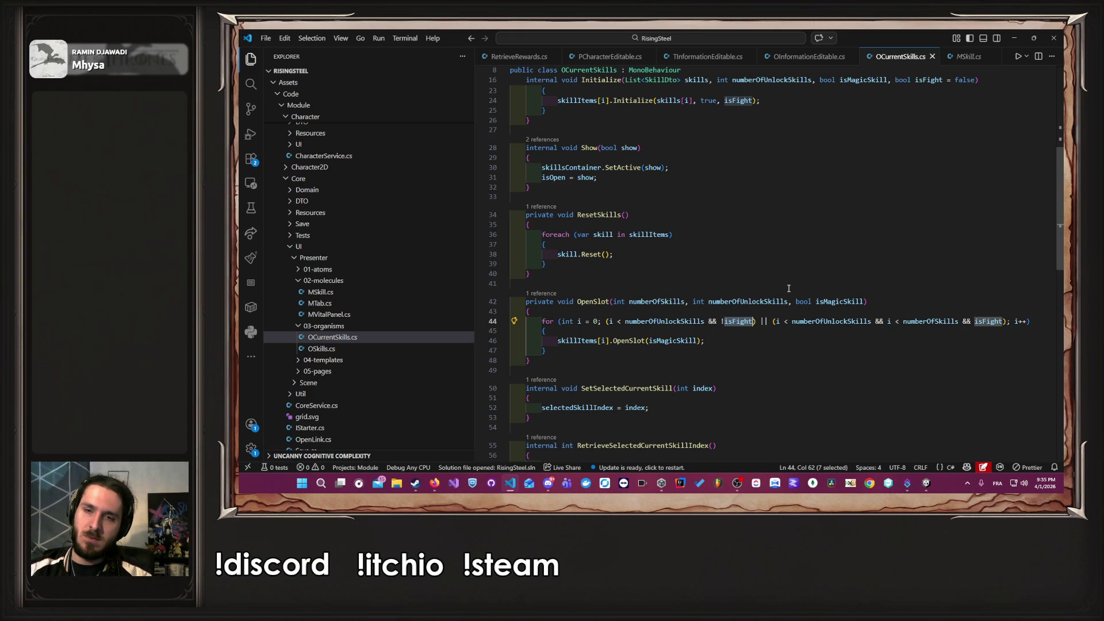
scroll(787, 289, up, 5)
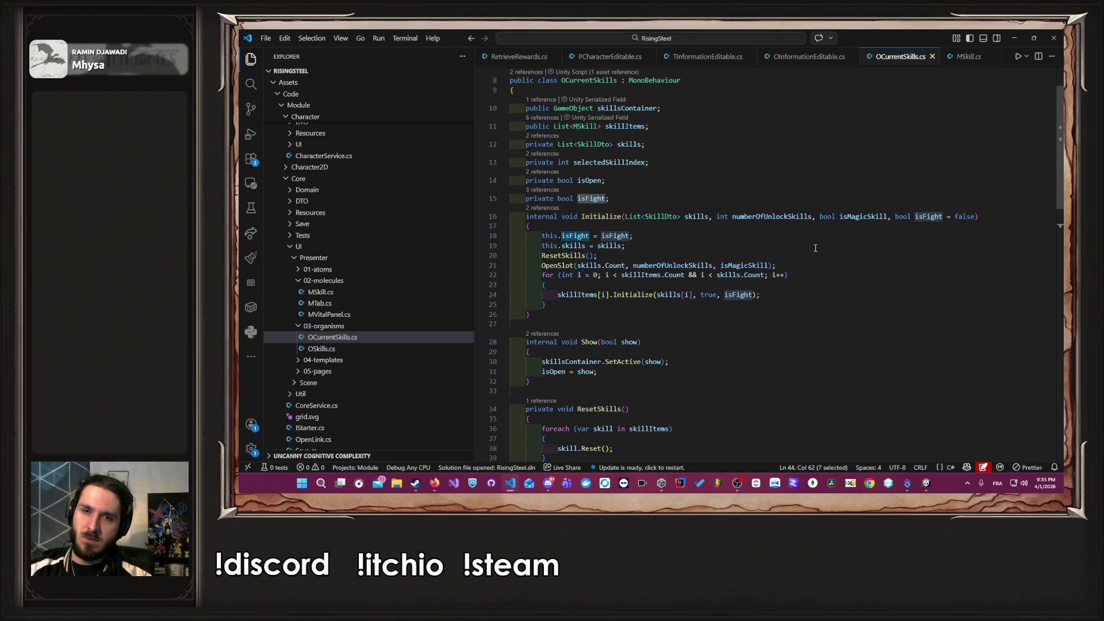
click(826, 59)
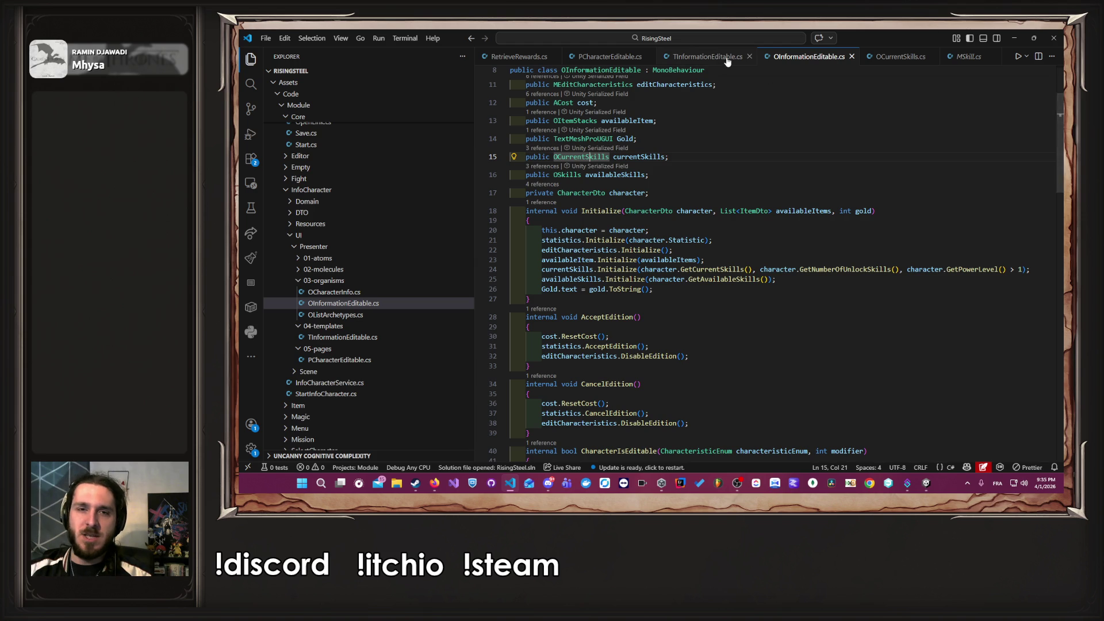
In TInformationEditable.cs, jump to the Information.Initialize and currentSkills.Initialize definitions, then go back.
key(ctrl+Page_Up)
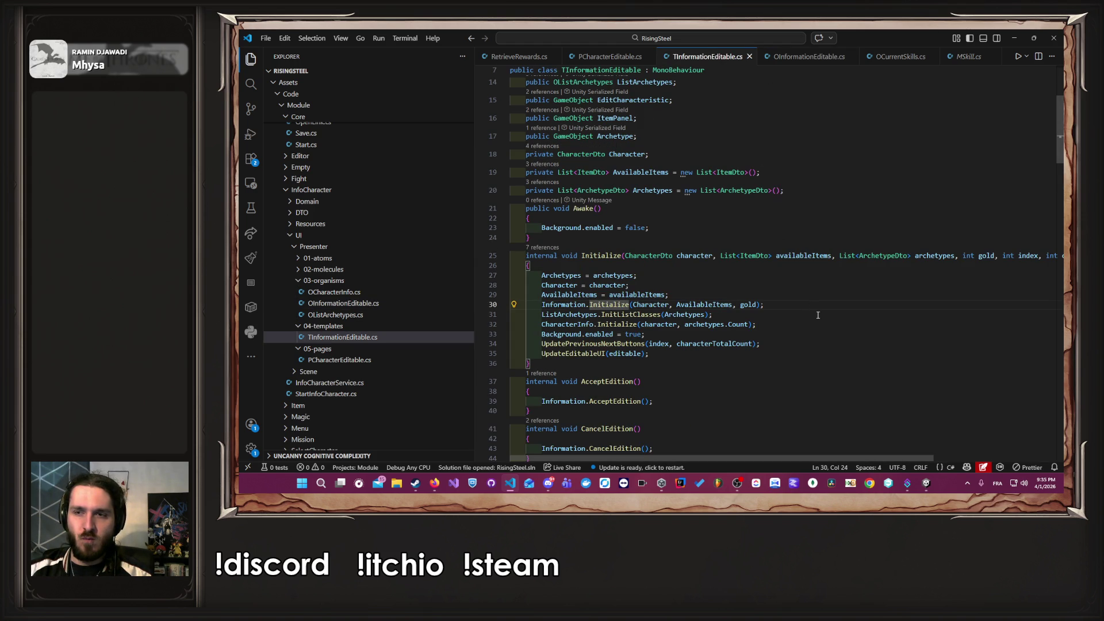
scroll(815, 311, right, 5)
scroll(847, 423, left, 4)
scroll(846, 424, left, 1)
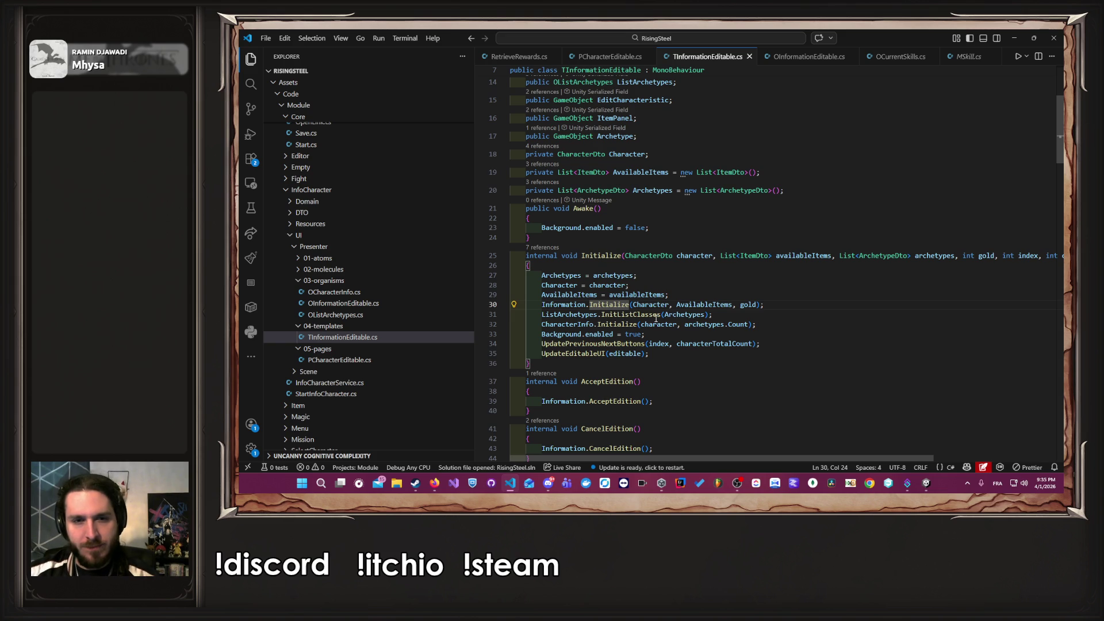
mouse_move(633, 315)
ctrl+click(598, 306)
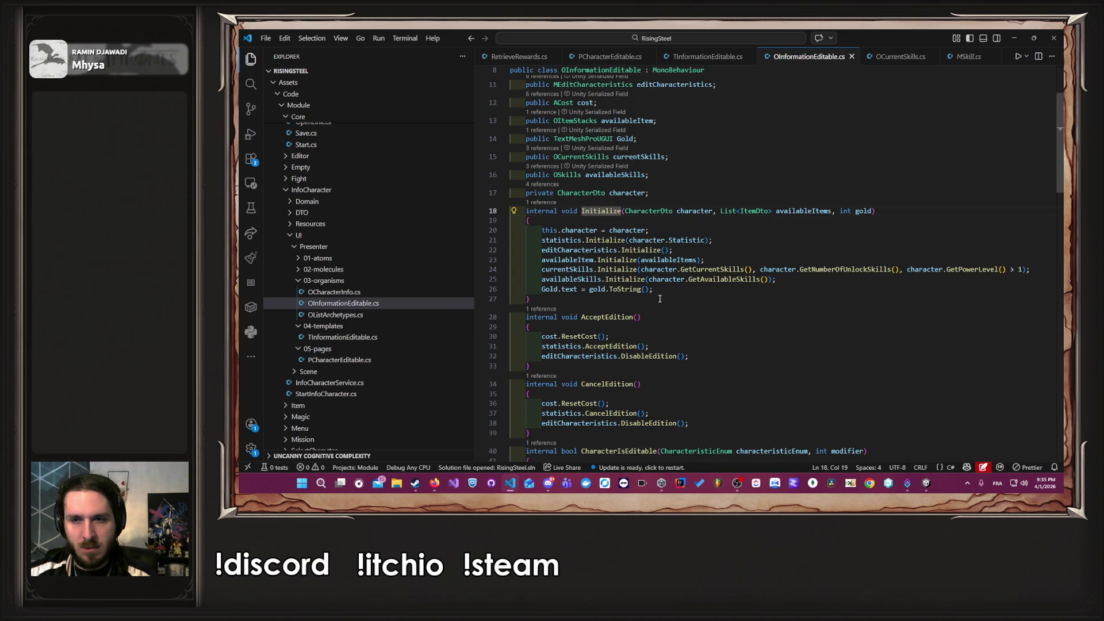
ctrl+click(620, 270)
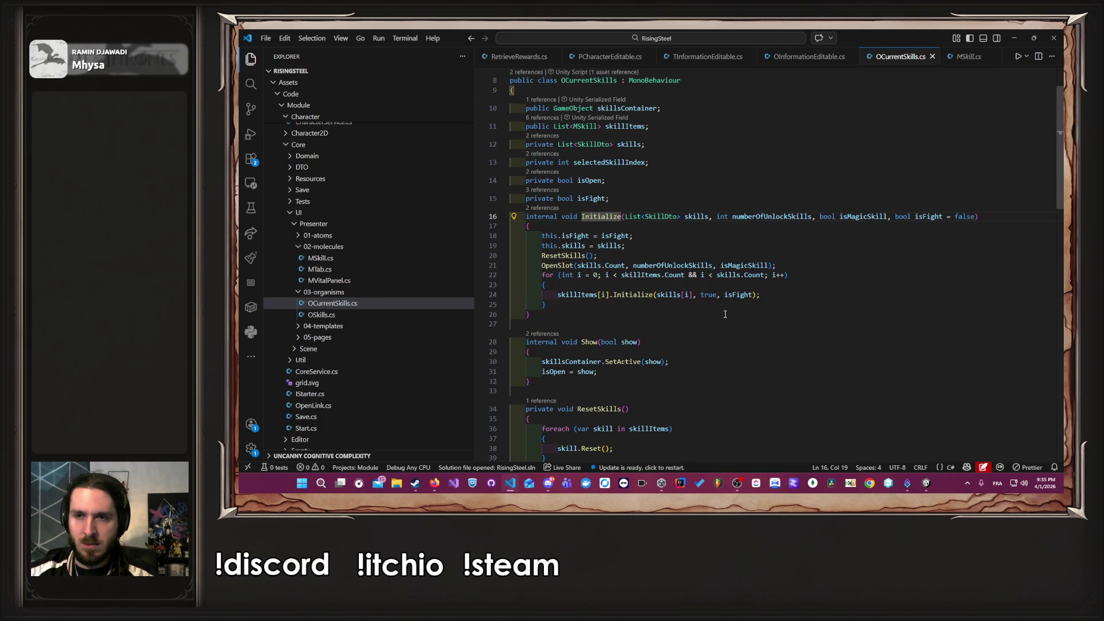
key(alt+Left)
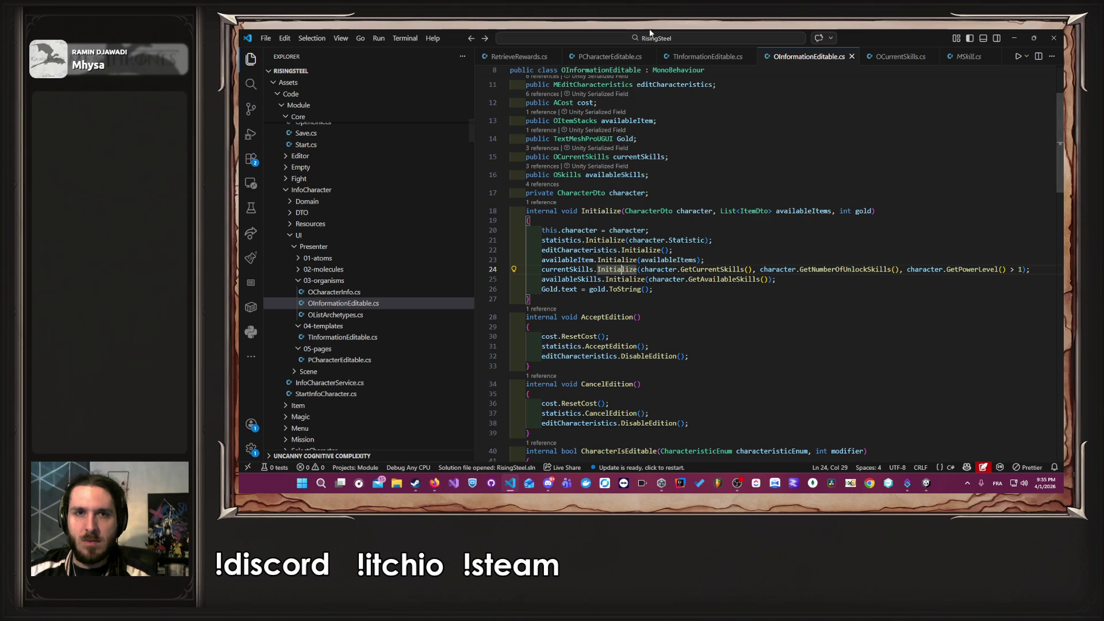
Follow CharacterEditable.Initialize from PCharacterEditable.cs and select its editable parameter.
click(601, 59)
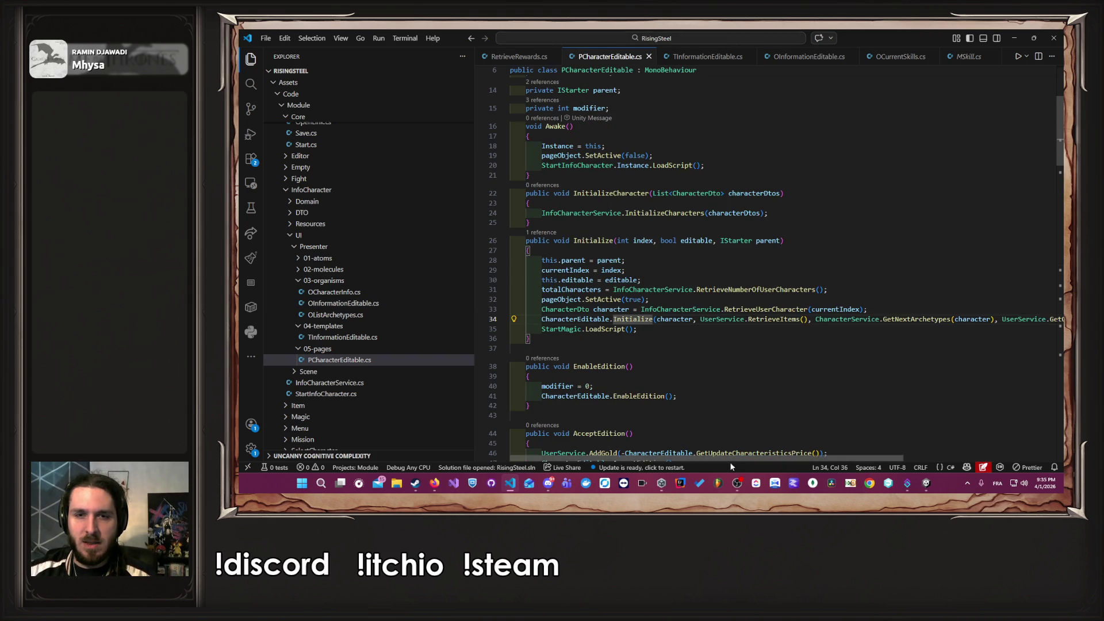
drag(797, 458, 942, 456)
scroll(942, 456, left, 5)
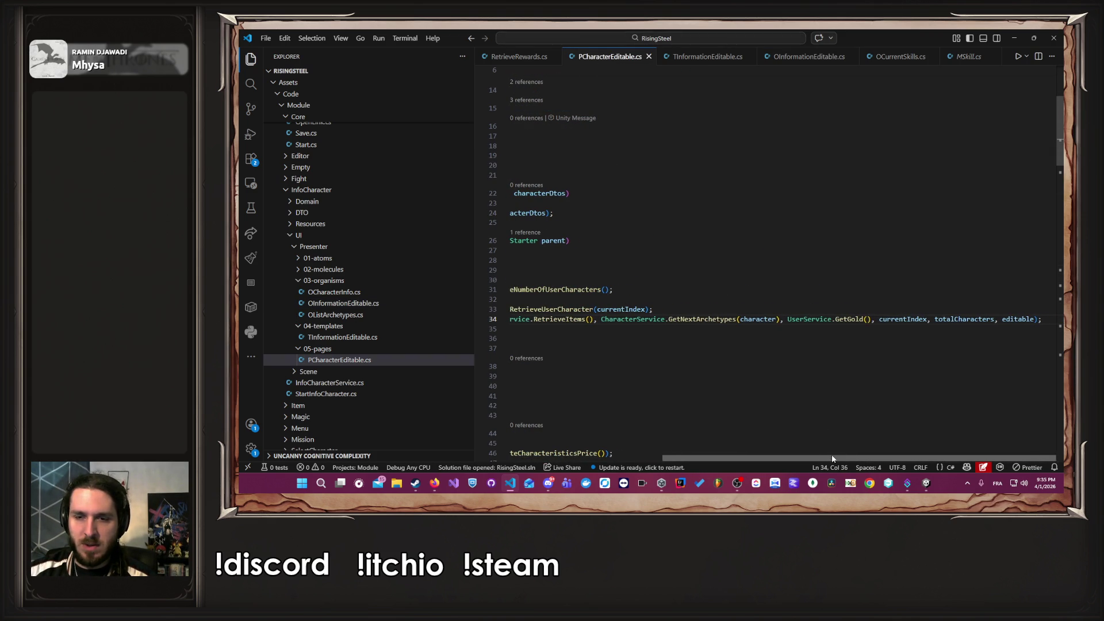
ctrl+click(610, 322)
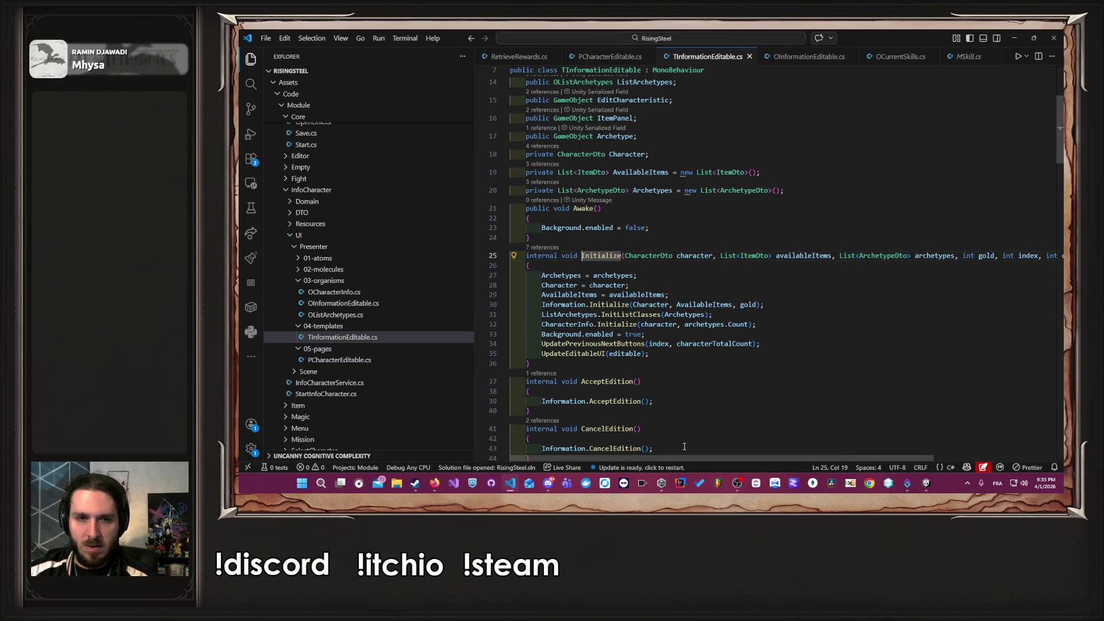
scroll(848, 460, right, 3)
double_click(1021, 256)
scroll(630, 434, left, 5)
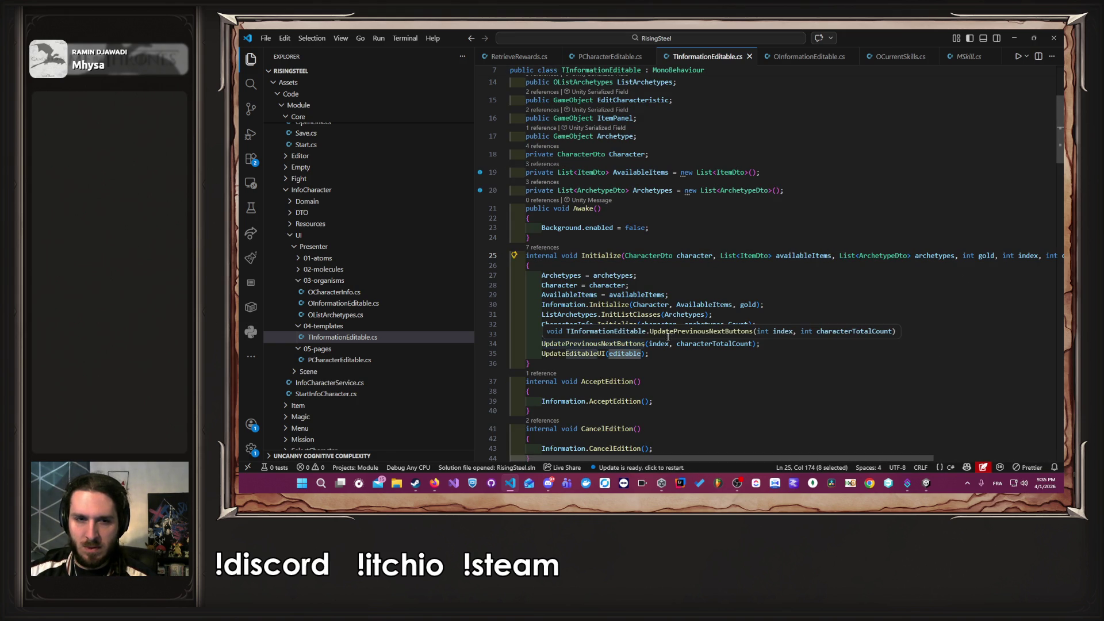
click(760, 305)
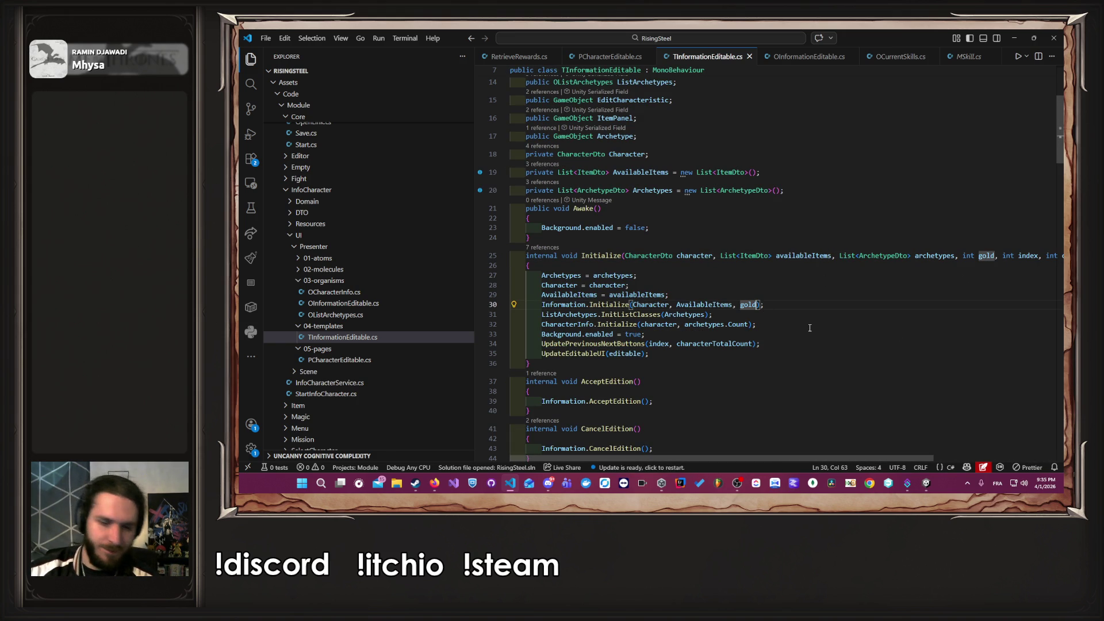
Pass editable into Information.Initialize and add a 'bool editable' parameter to its signature.
text(, editable)
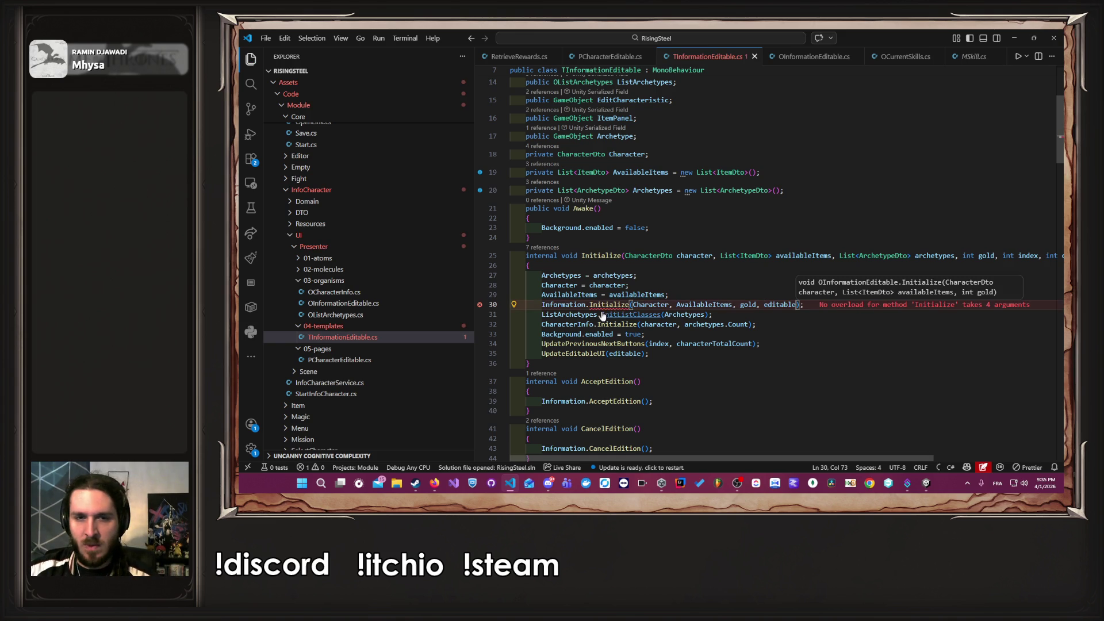
ctrl+click(610, 305)
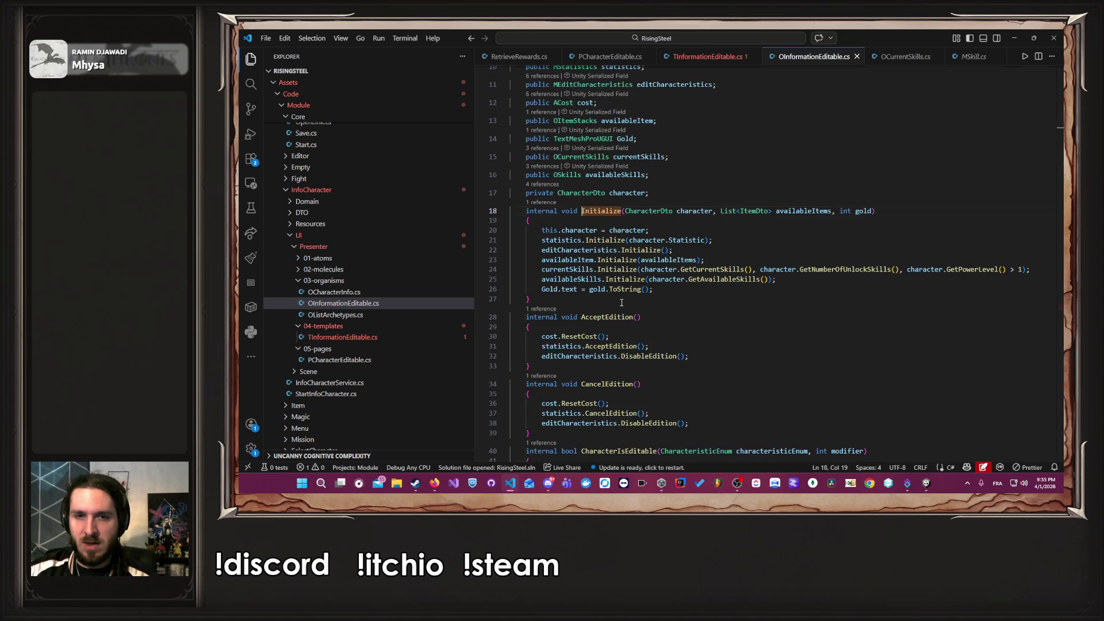
click(872, 209)
text(, bool editable)
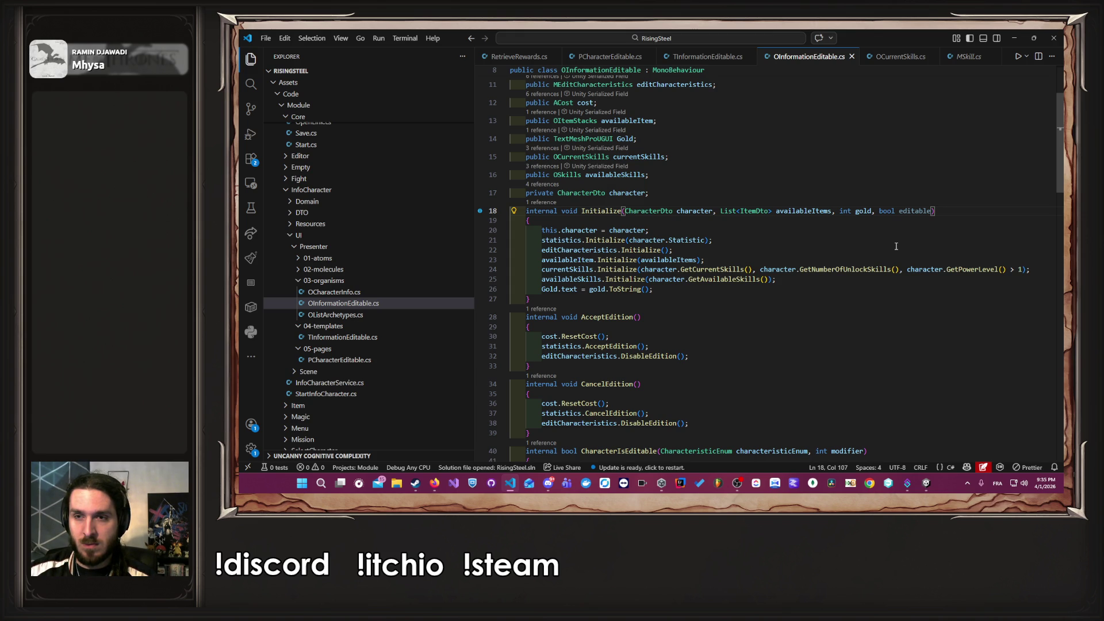
key(ctrl+d)
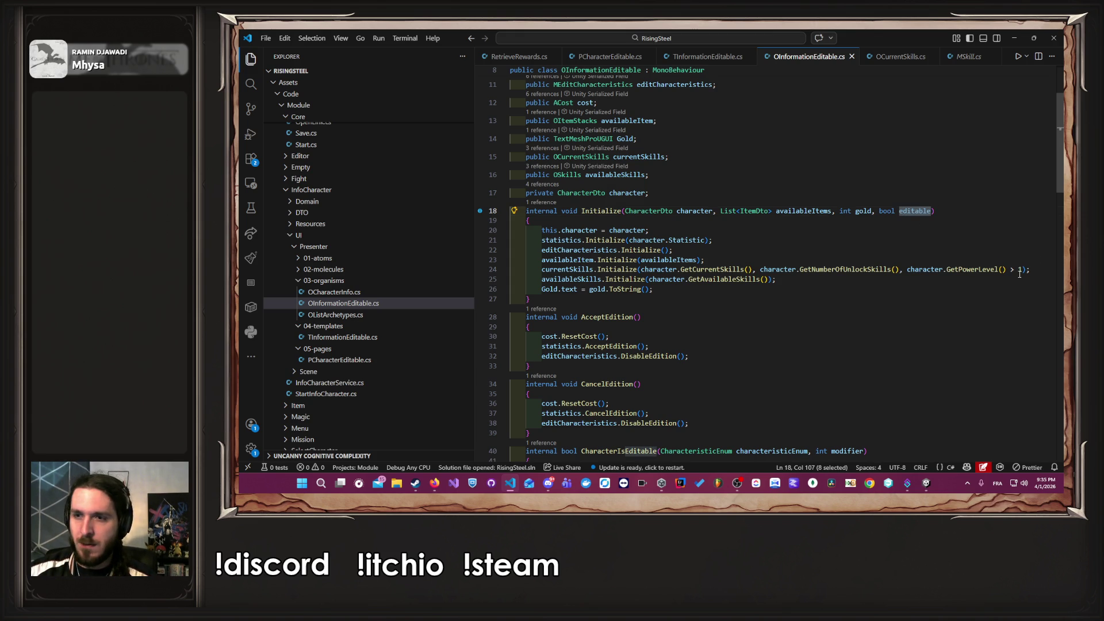
Pass '!editable' to currentSkills.Initialize, save OInformationEditable.cs, and return to Unity to recompile.
click(1024, 270)
text(, !editable)
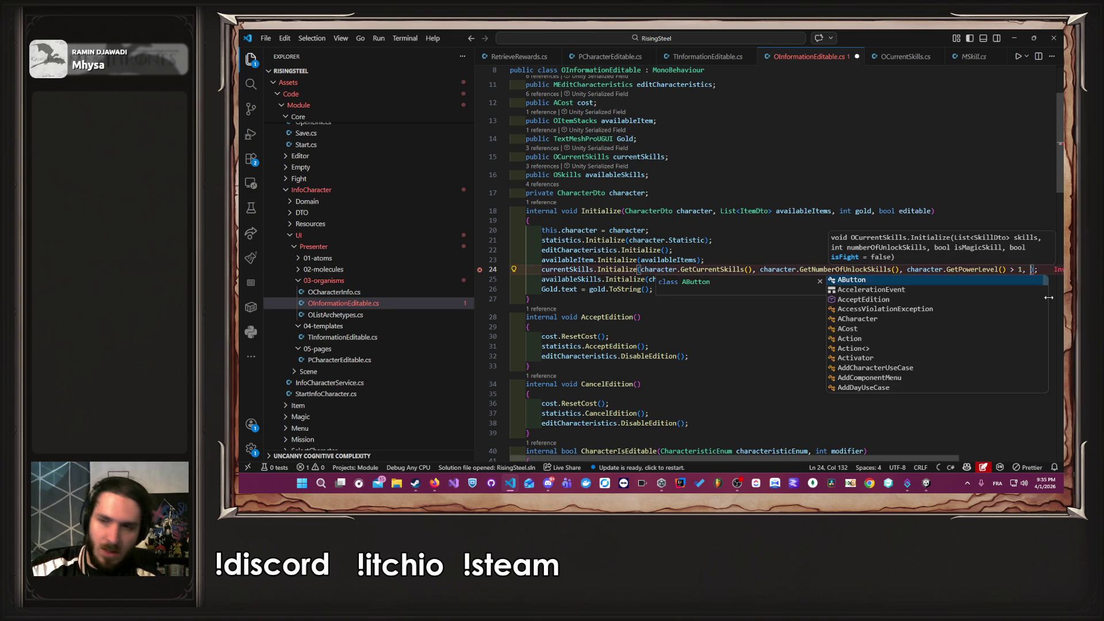
key(ctrl+s)
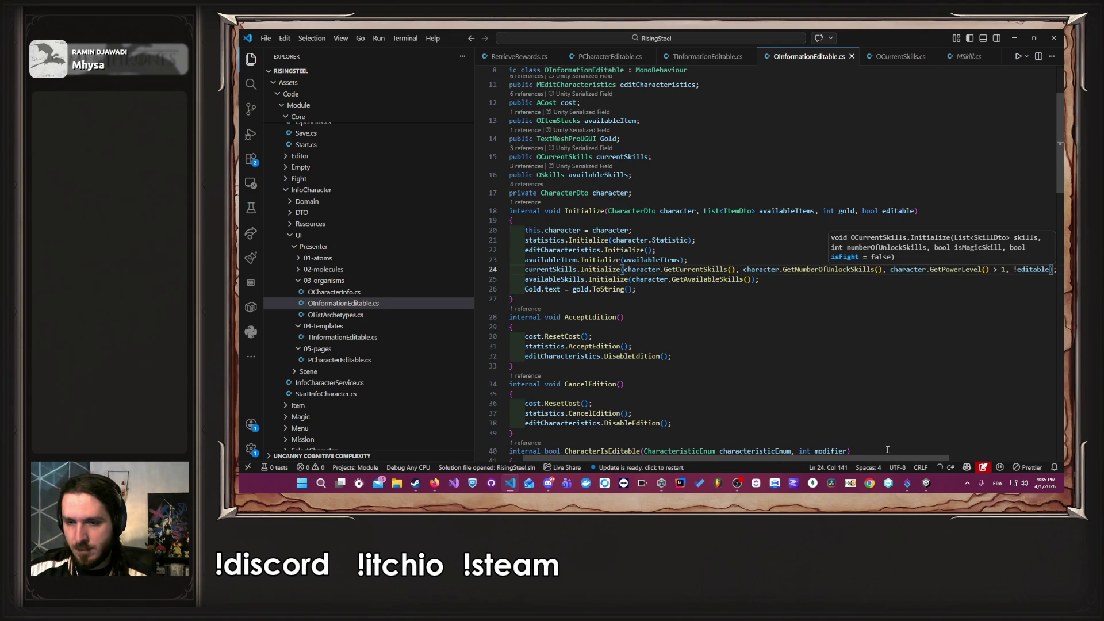
click(826, 277)
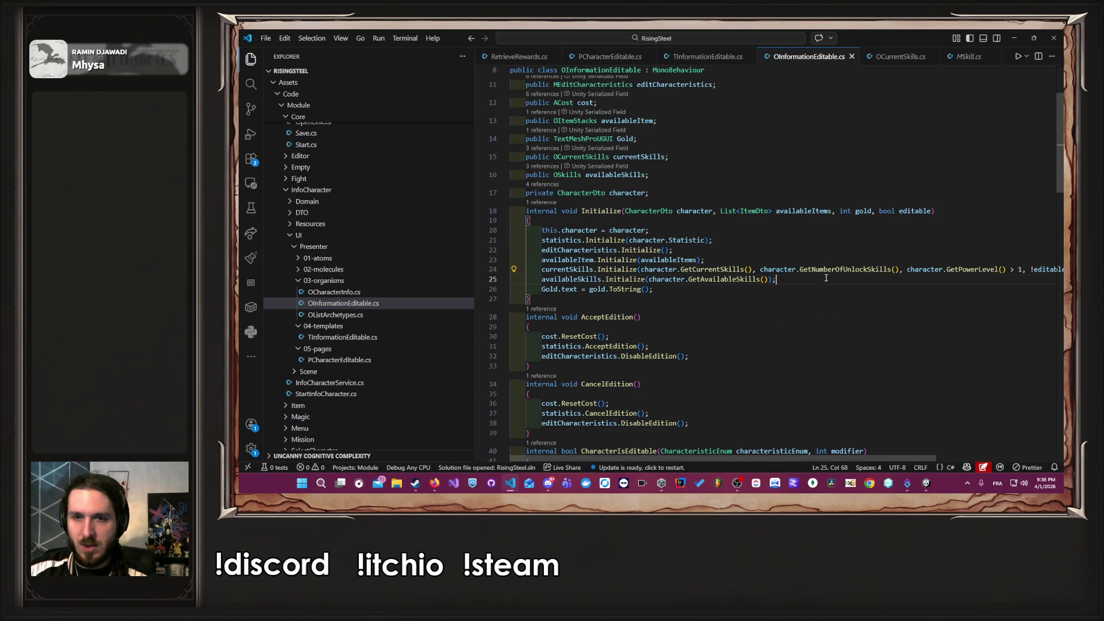
click(1014, 38)
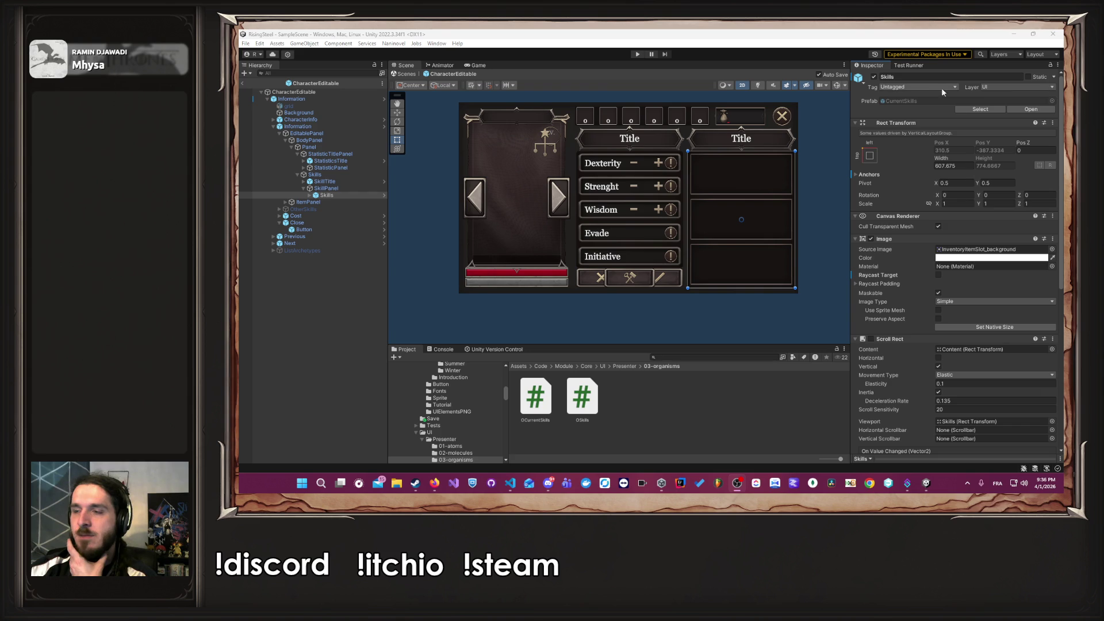
Restart Play mode, begin a new game named 'A', and open Albert's sheet from Training.
click(639, 54)
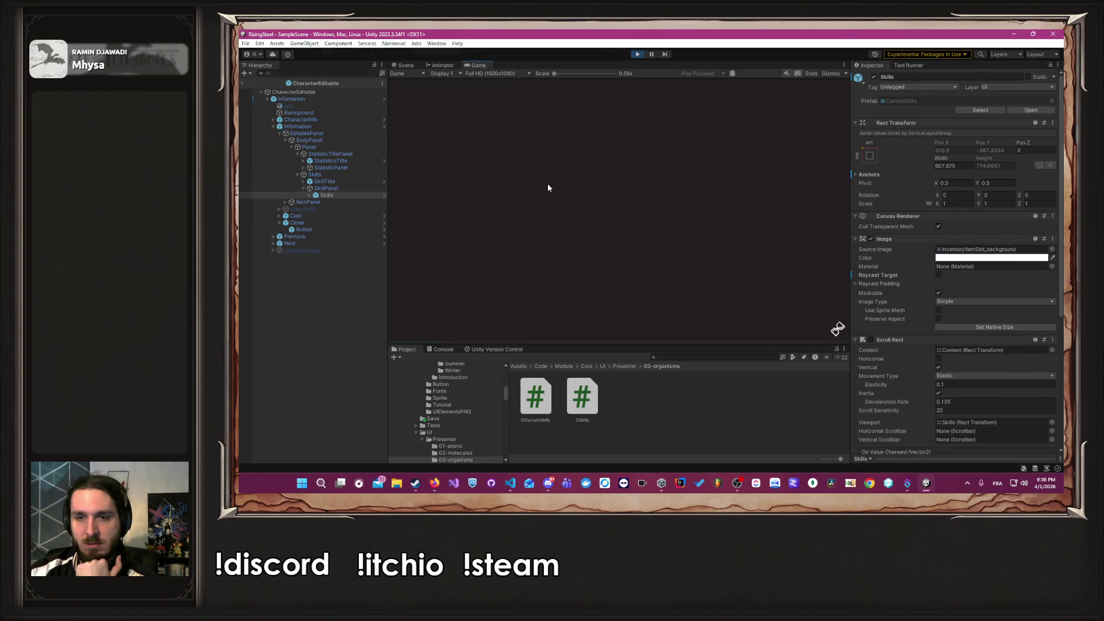
click(619, 177)
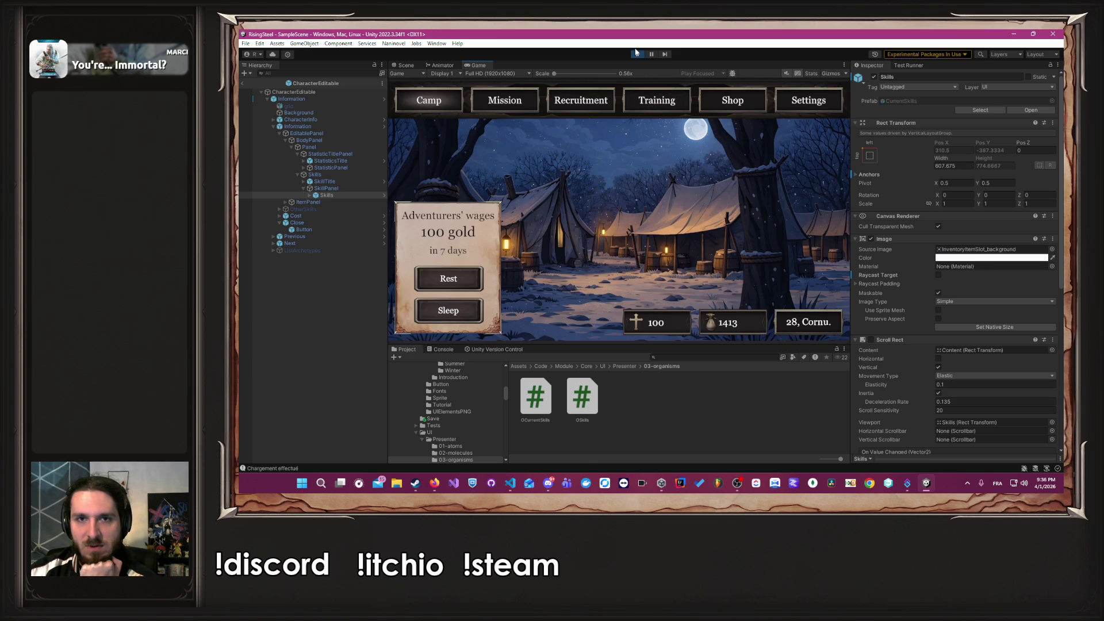
click(639, 54)
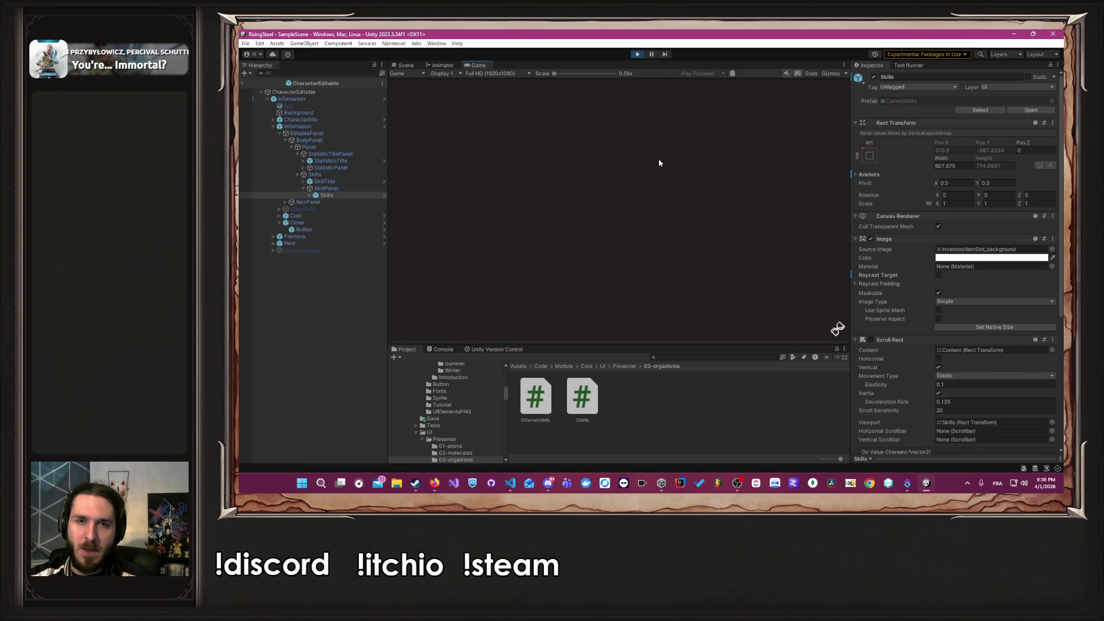
click(648, 150)
text(Alber)
key(Return)
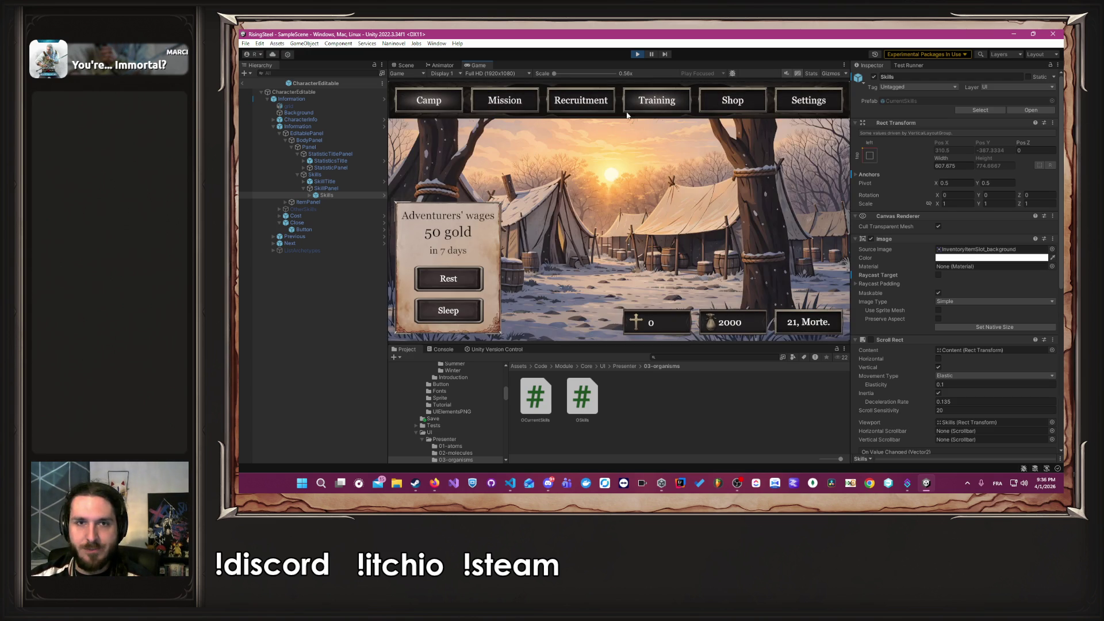
click(635, 96)
click(492, 233)
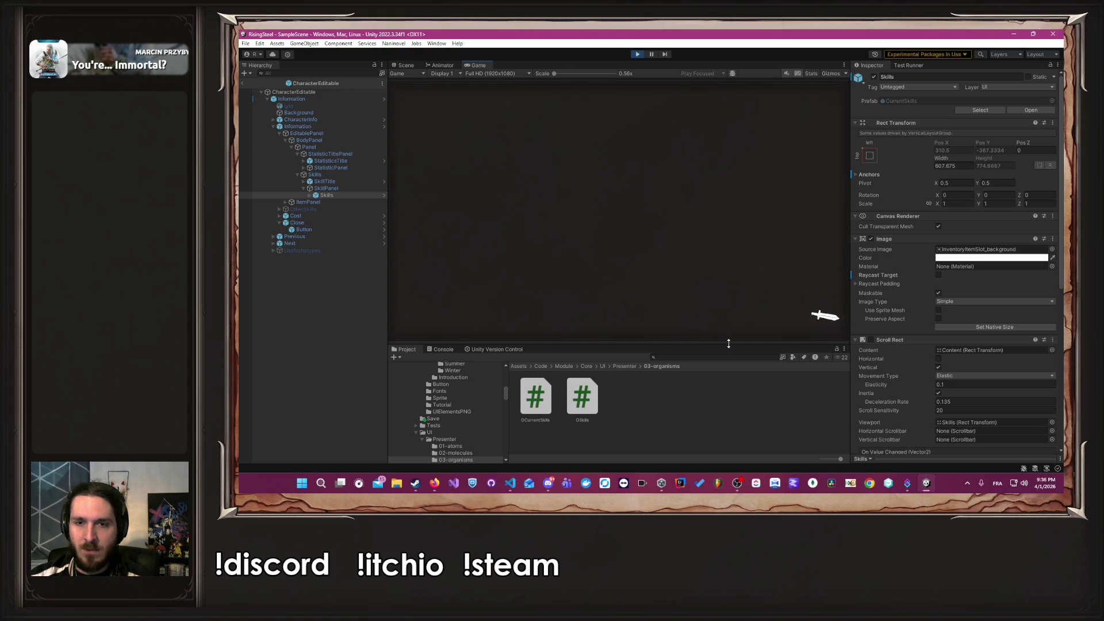
Enable editing, raise Albert's Strength to 20 and pay for it, then go to Mission.
click(640, 319)
click(660, 196)
click(659, 195)
click(659, 195)
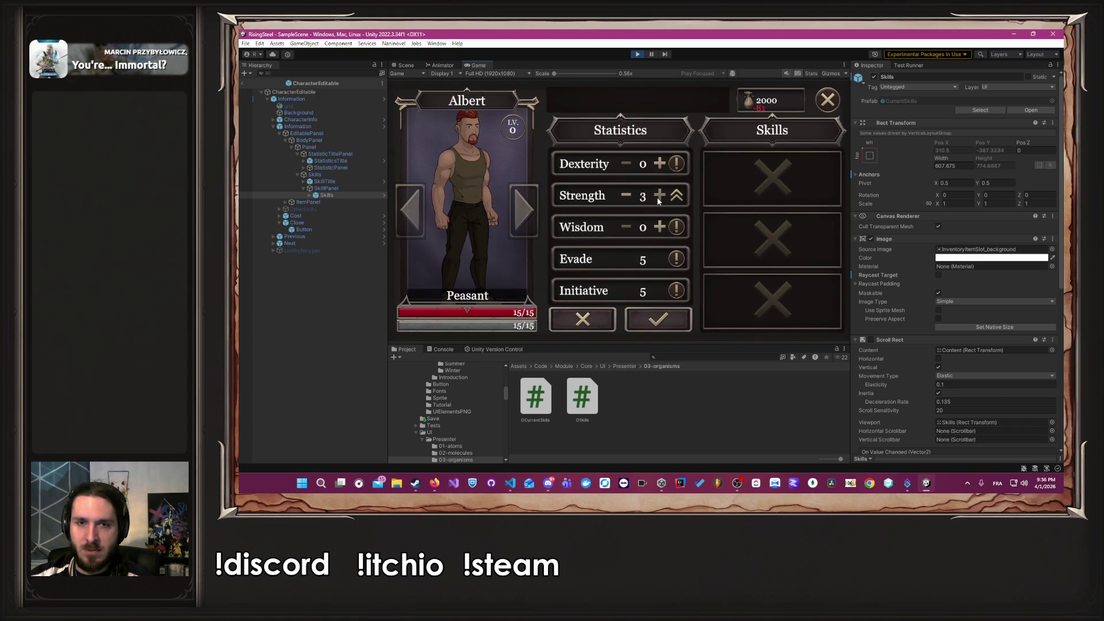
click(659, 199)
click(658, 199)
click(658, 199)
click(658, 197)
click(659, 197)
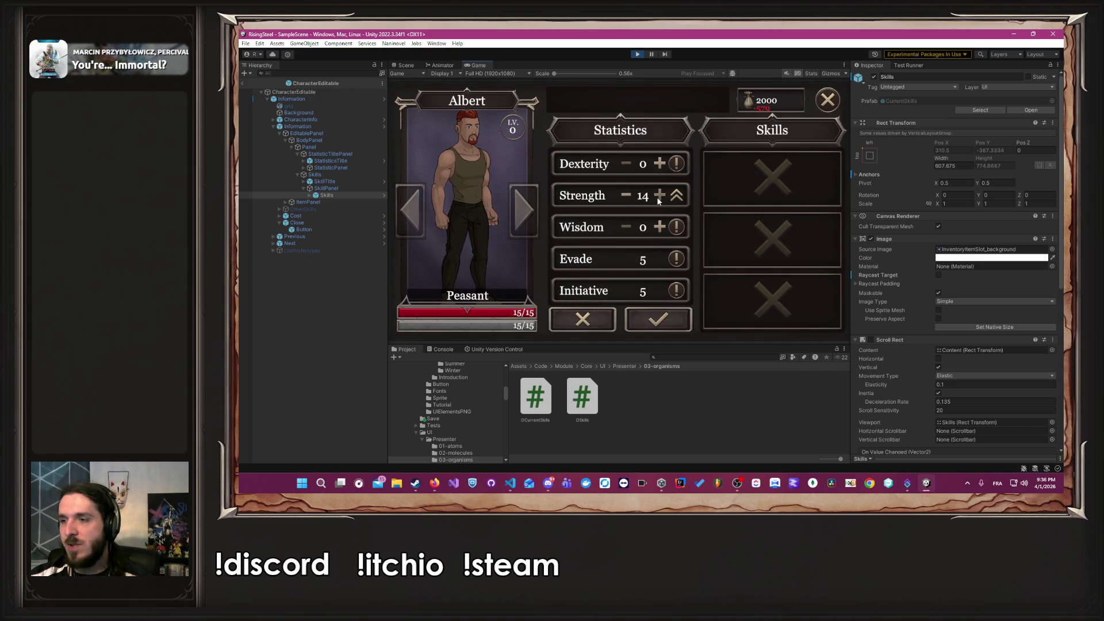
click(659, 197)
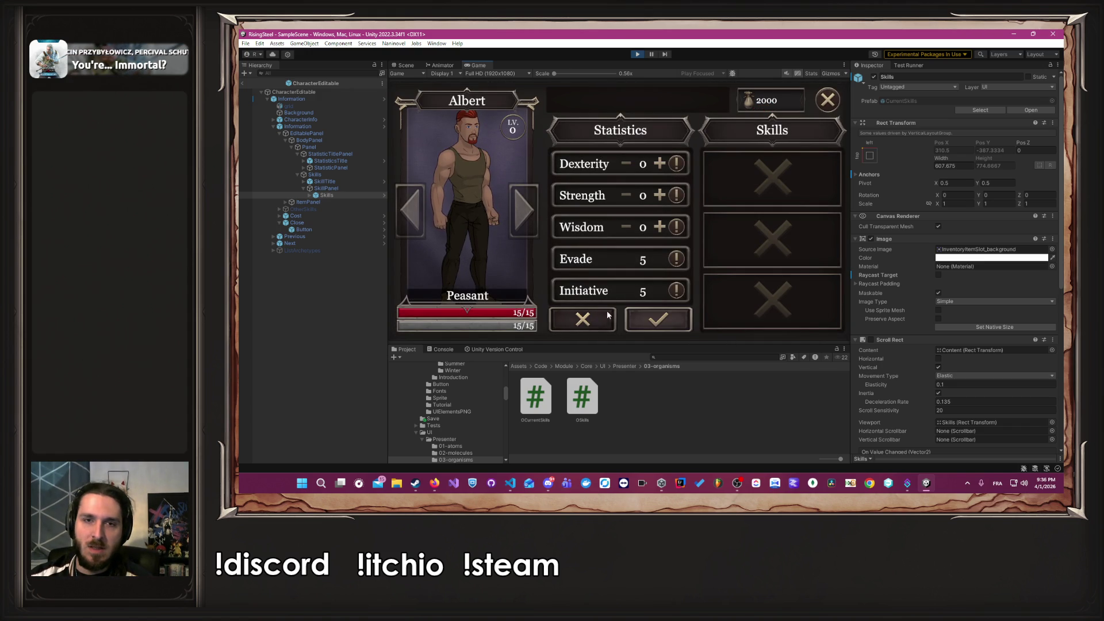
click(661, 199)
click(660, 199)
click(661, 199)
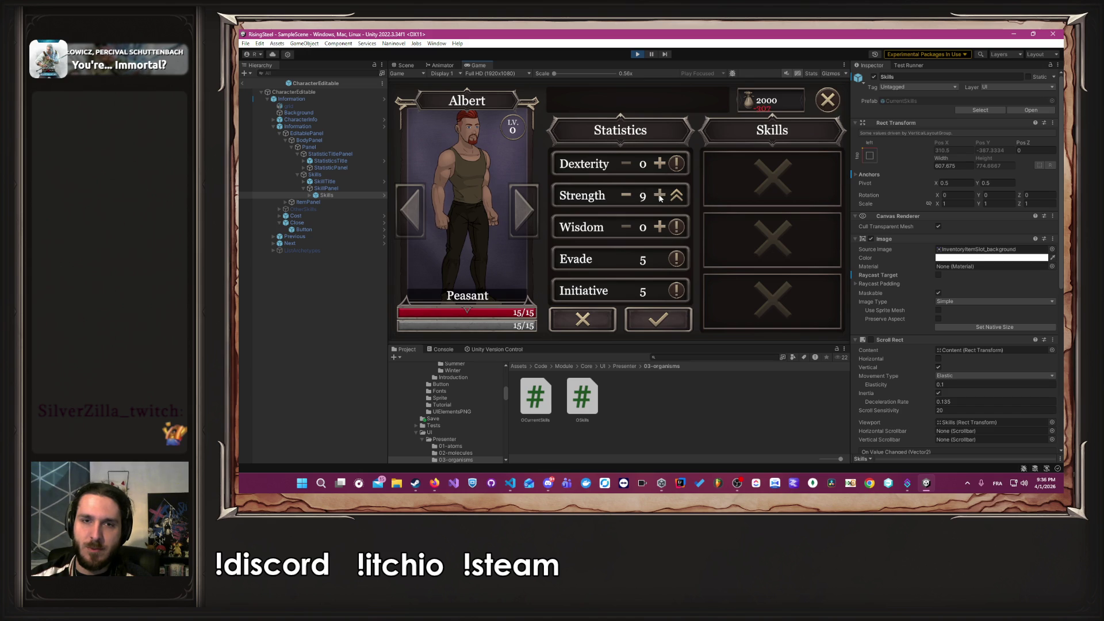
click(659, 196)
click(659, 196)
click(659, 196)
click(659, 196)
click(659, 196)
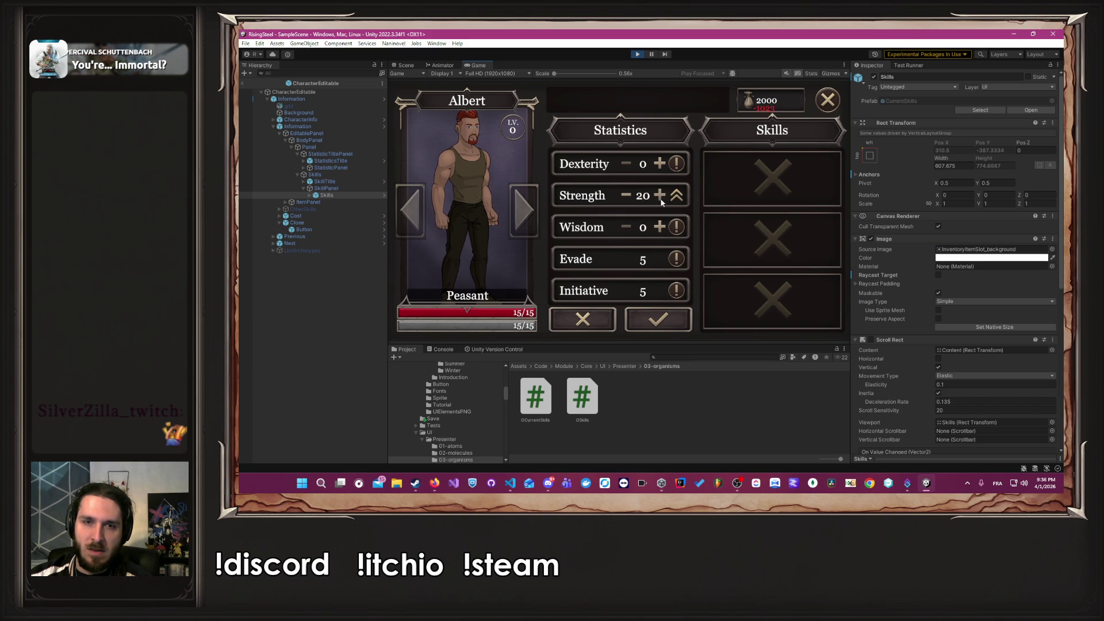
click(657, 319)
click(822, 105)
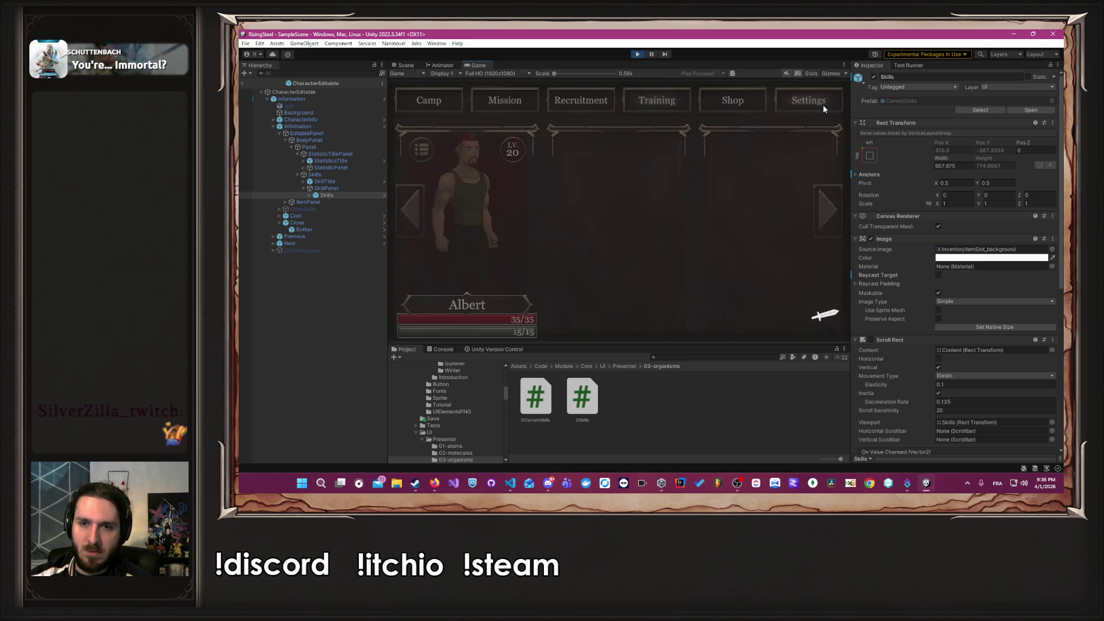
click(499, 101)
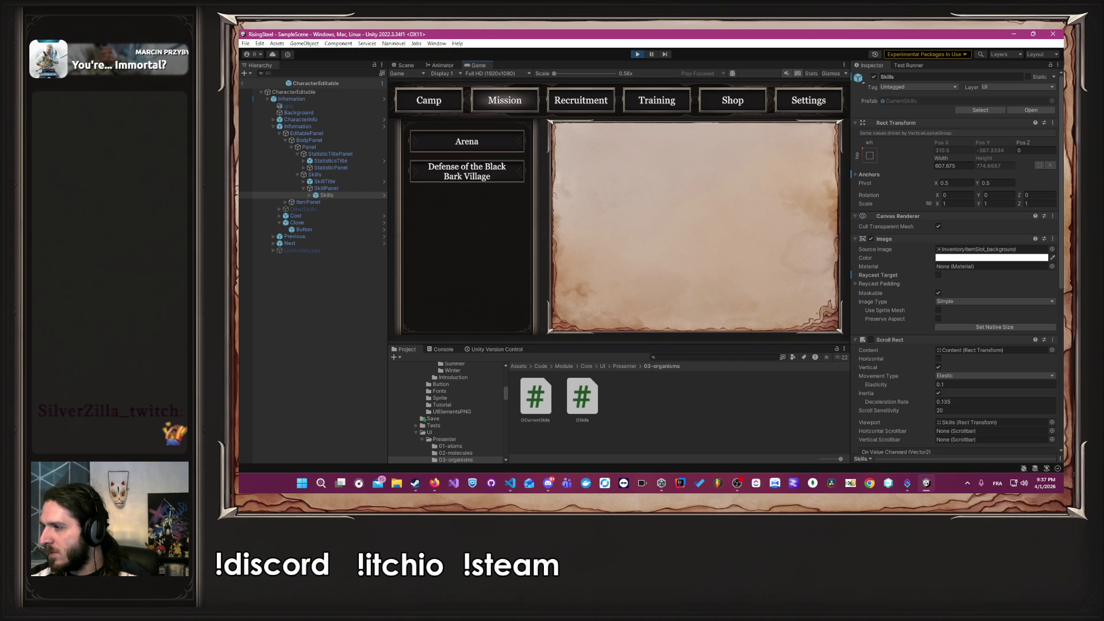
Launch the Defense of the Black Bark Village mission and defeat Bob.
key(alt+Tab)
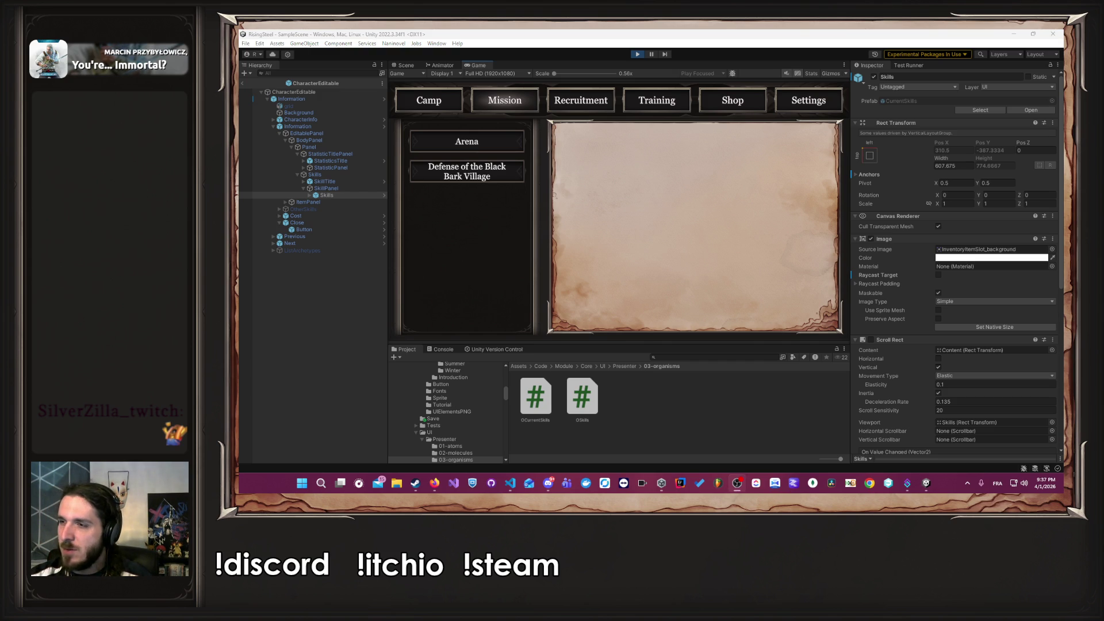
click(510, 173)
click(694, 311)
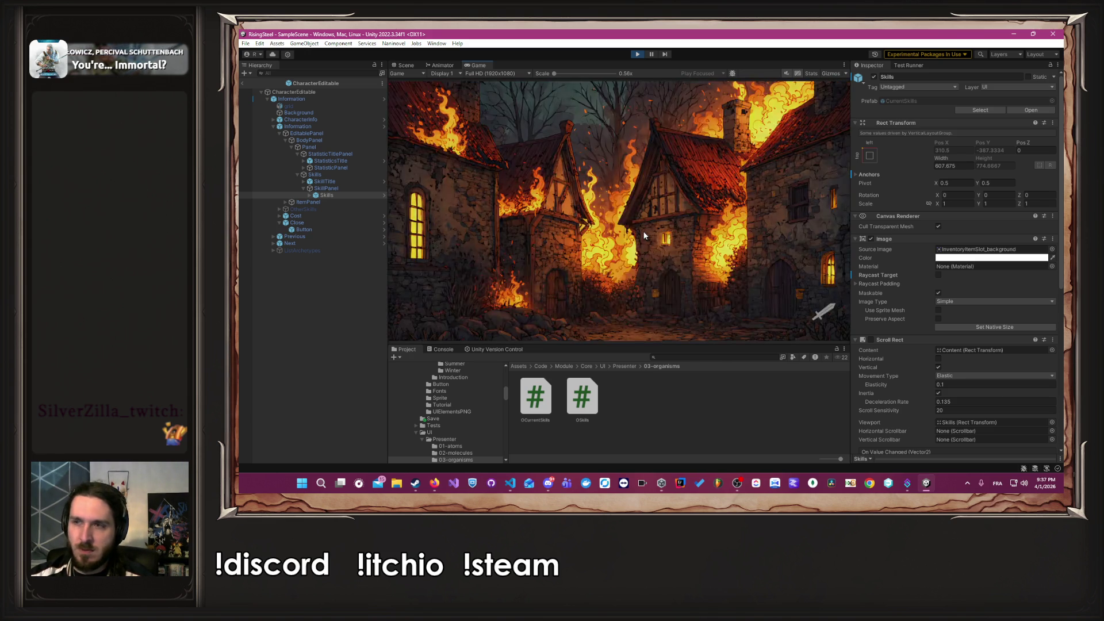
click(646, 218)
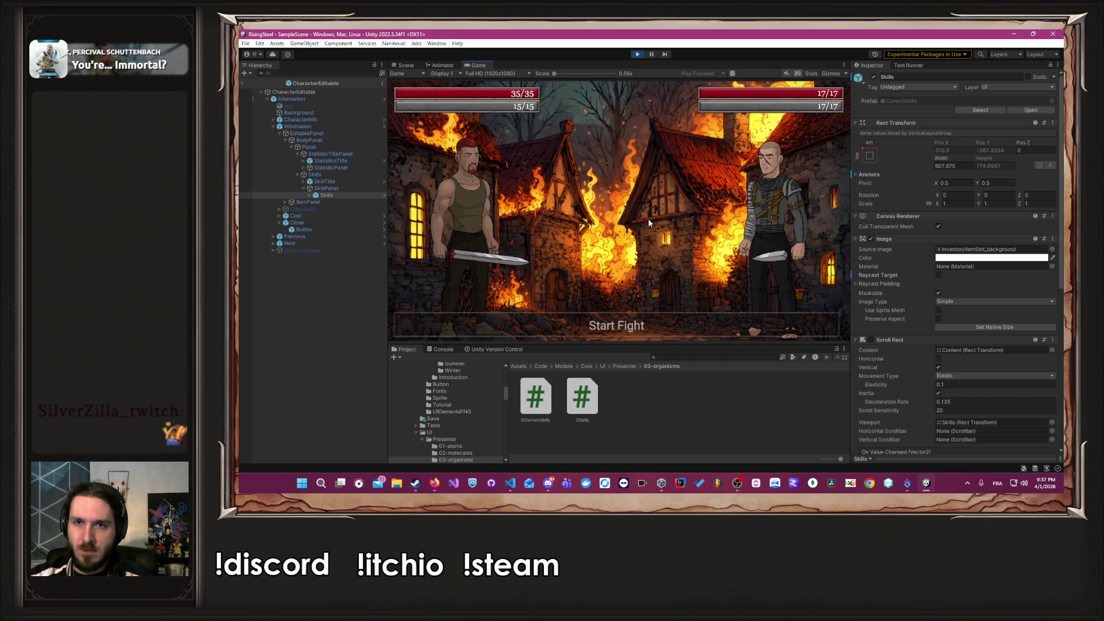
click(489, 238)
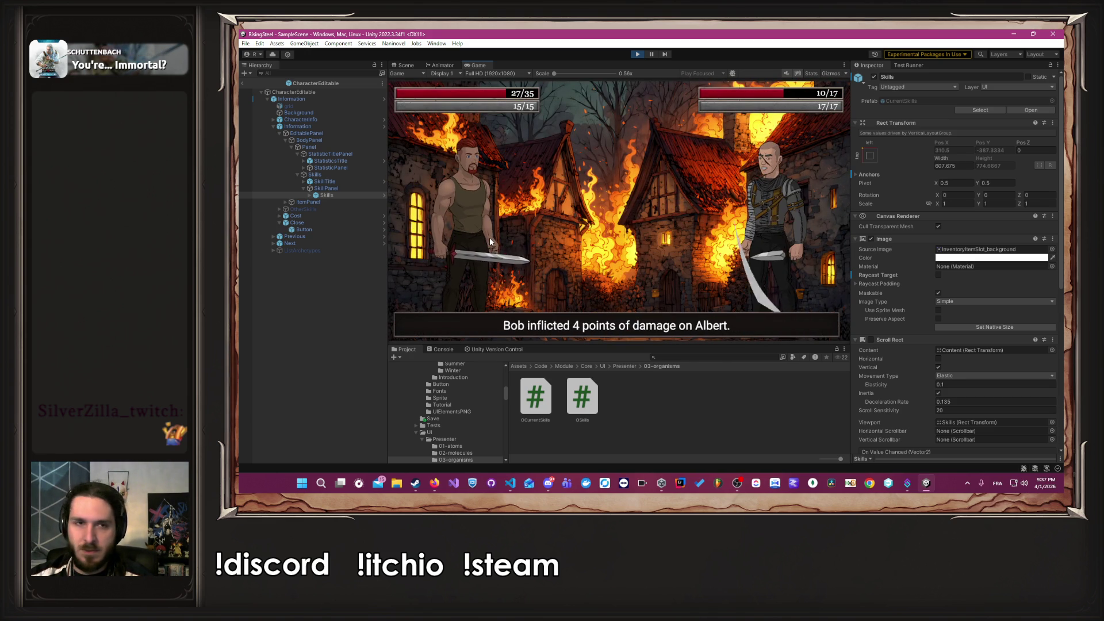
click(489, 238)
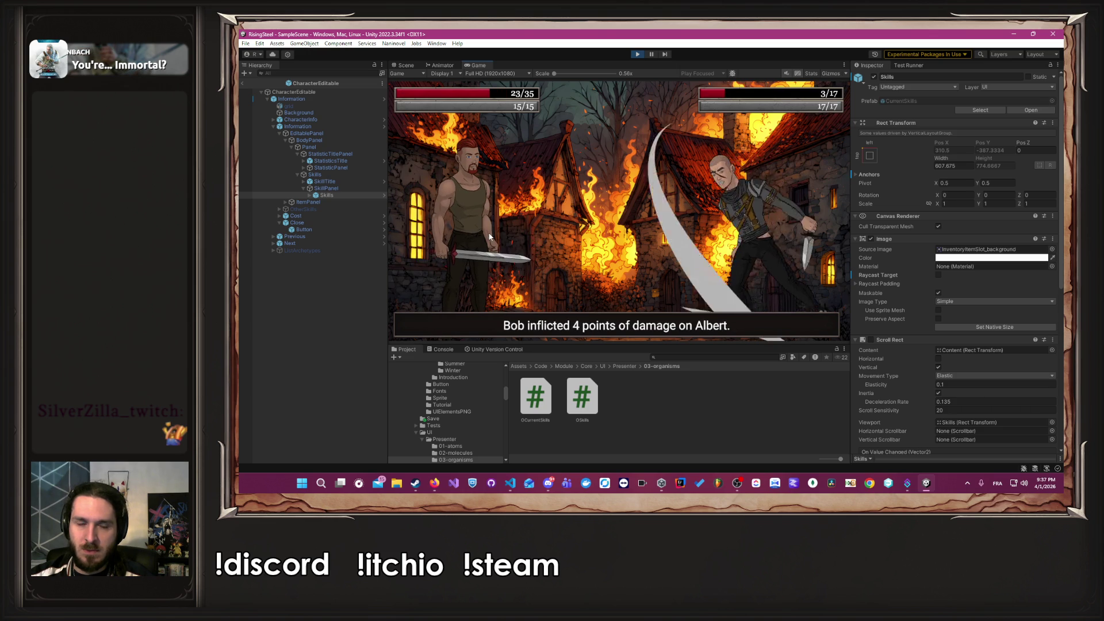
click(602, 222)
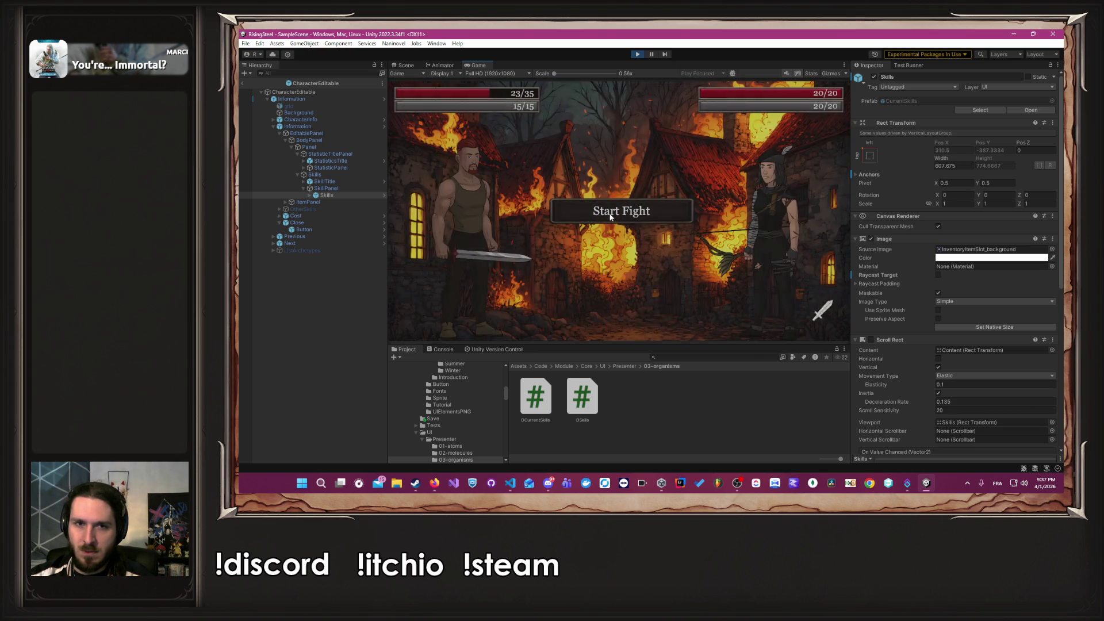
Defeat Robin, spare him, and advance the narration back to camp.
click(506, 235)
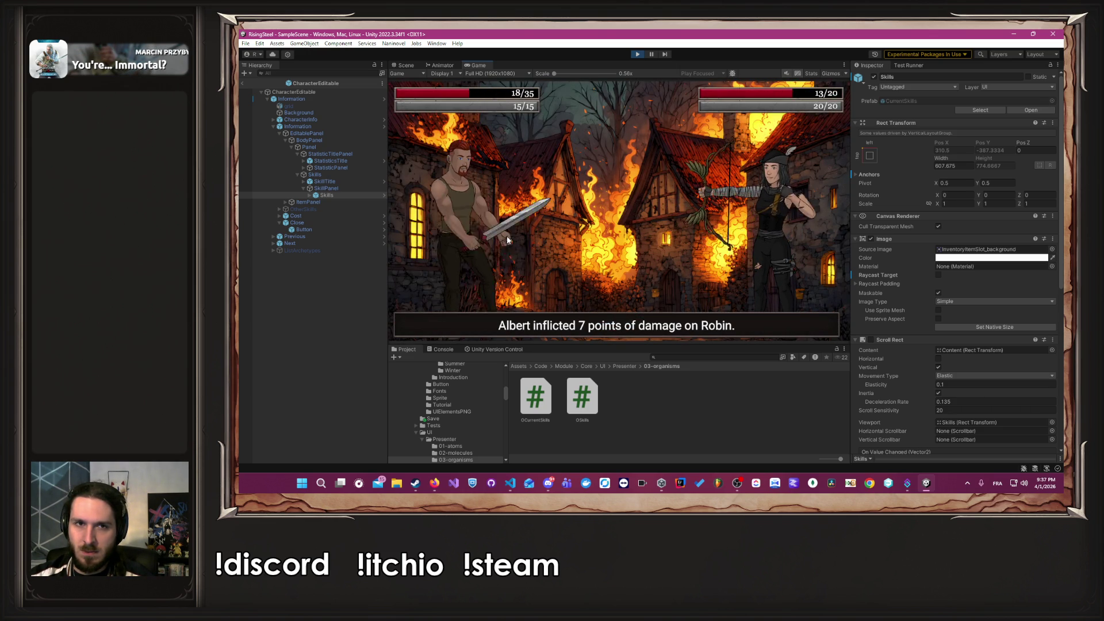
click(488, 235)
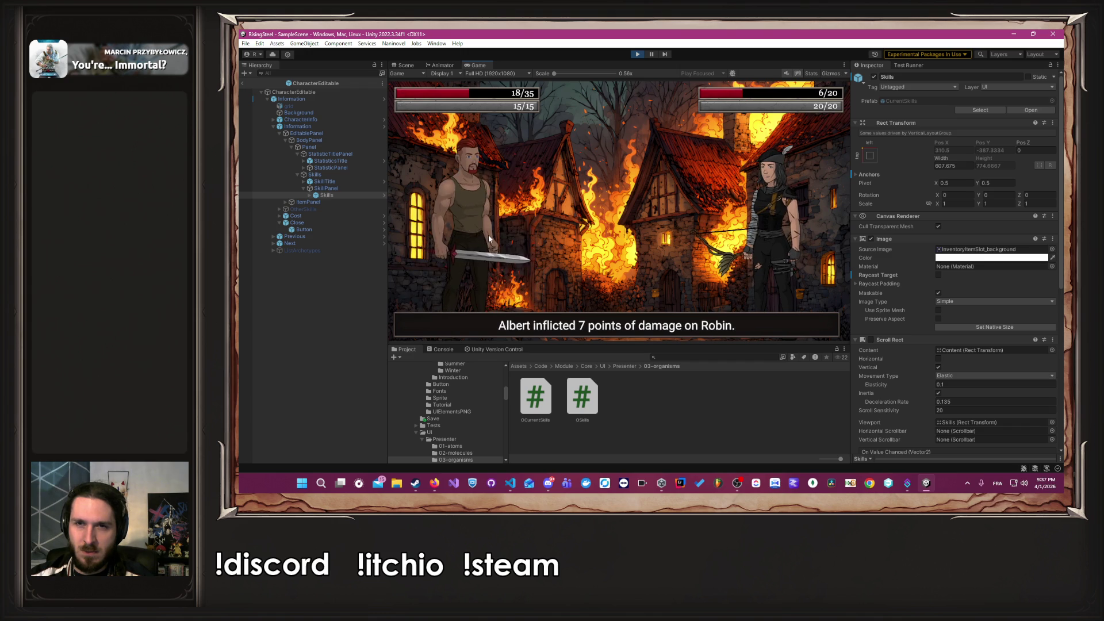
click(516, 230)
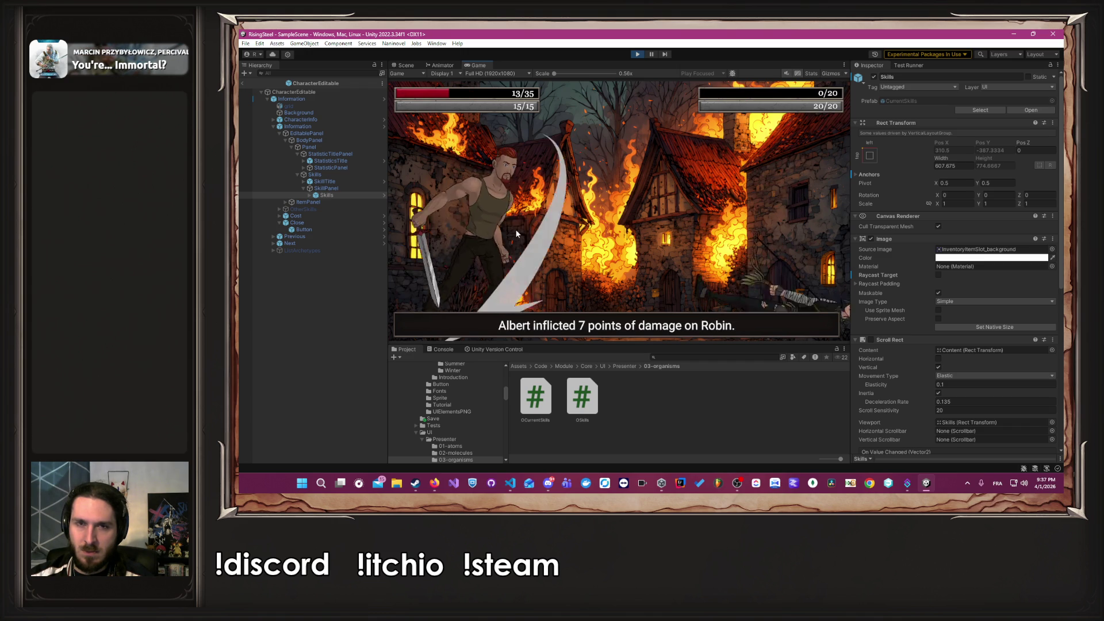
click(627, 165)
click(635, 165)
click(635, 165)
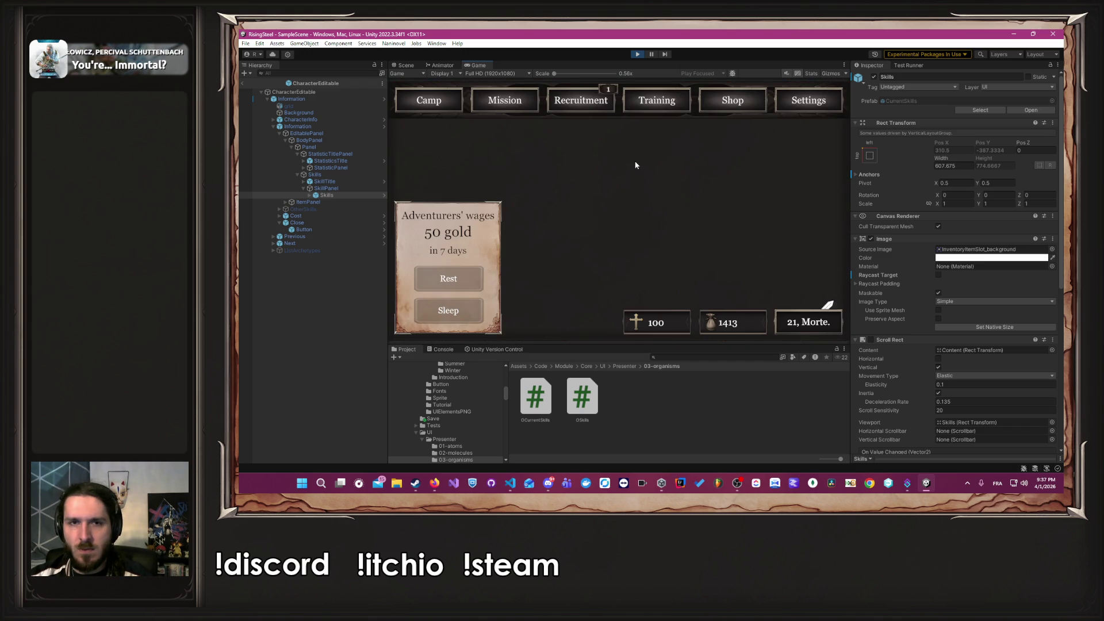
Recruit Brennan on the Recruitment screen, then stop the game test.
click(604, 110)
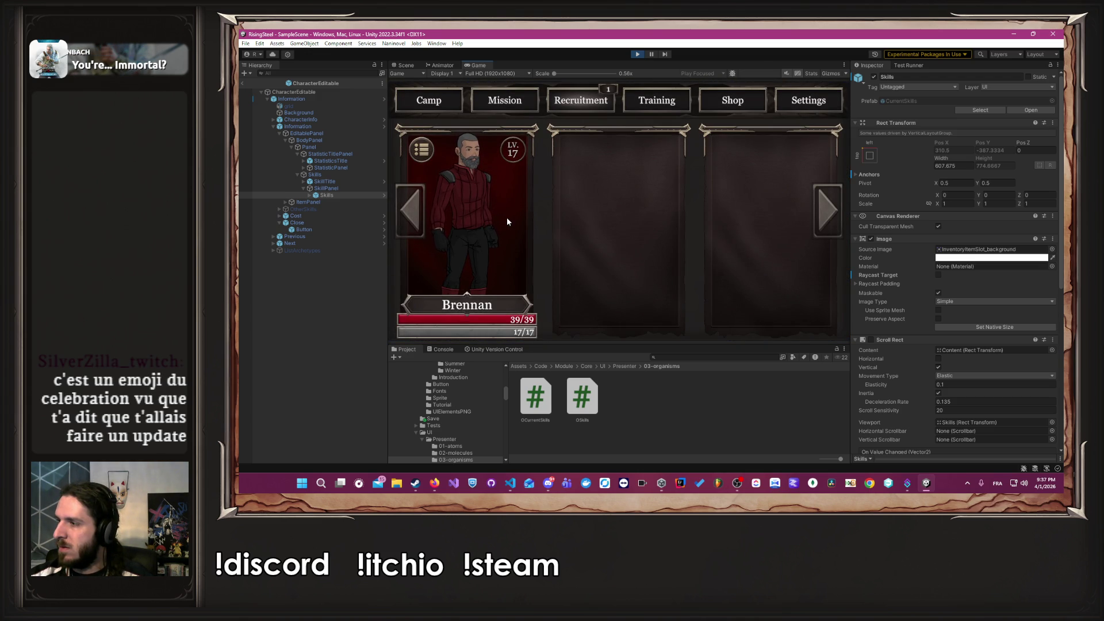
click(507, 218)
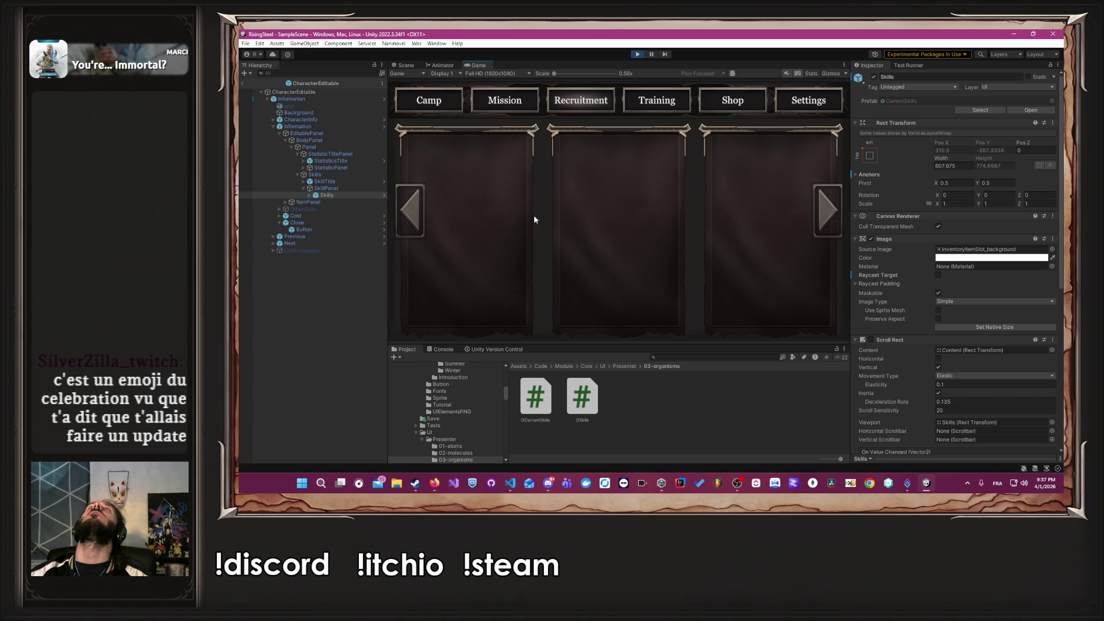
click(638, 54)
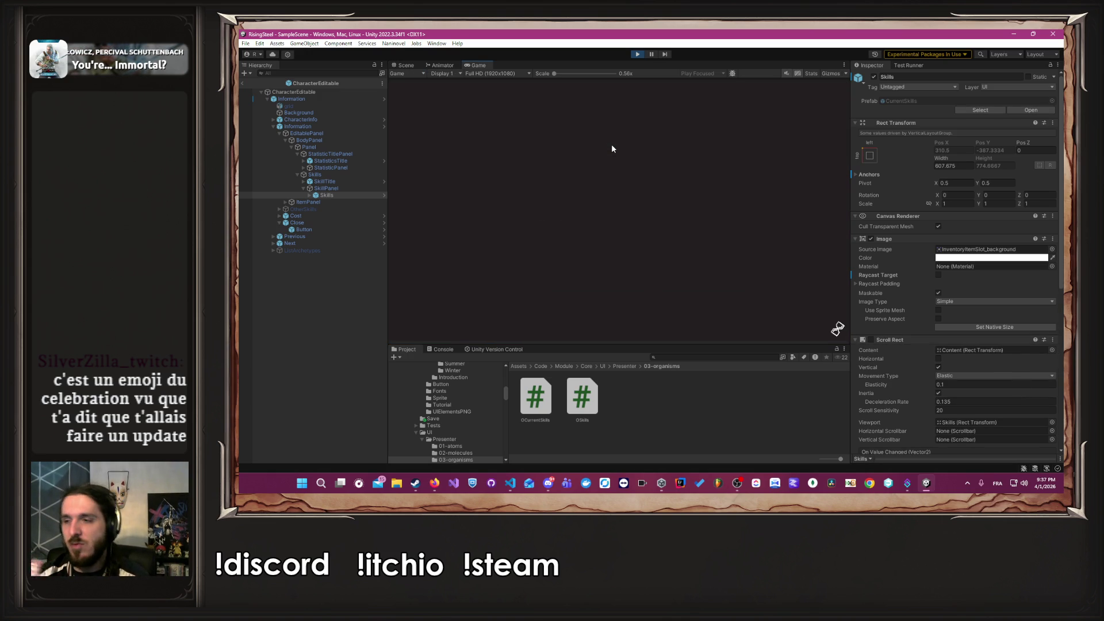
Restart the playtest as a new game, submitting a name and choosing the starting character.
click(641, 184)
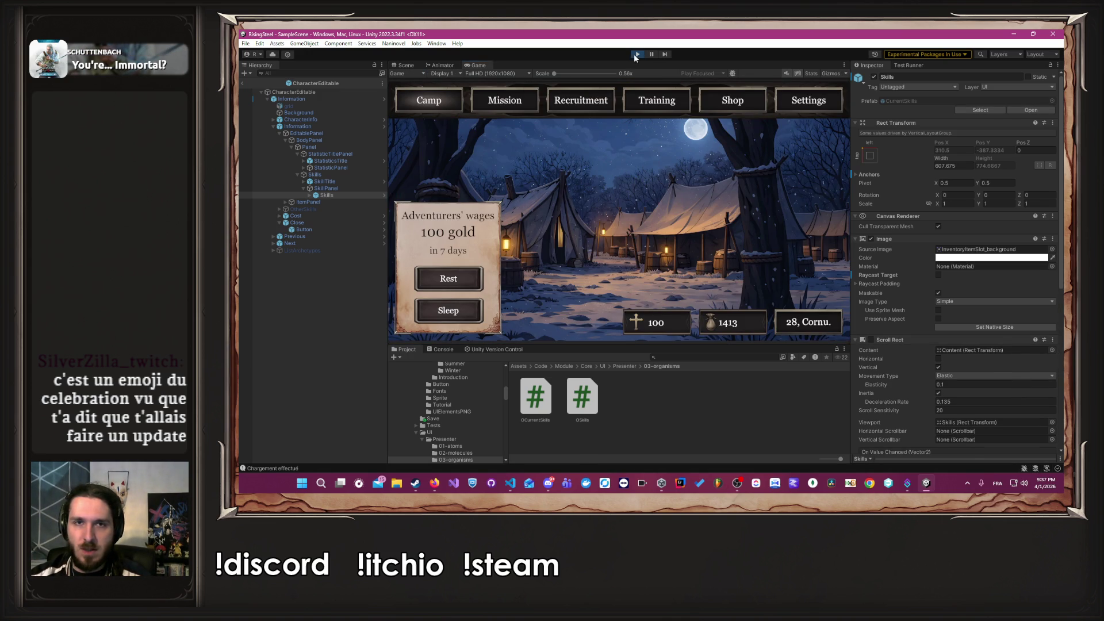
click(634, 53)
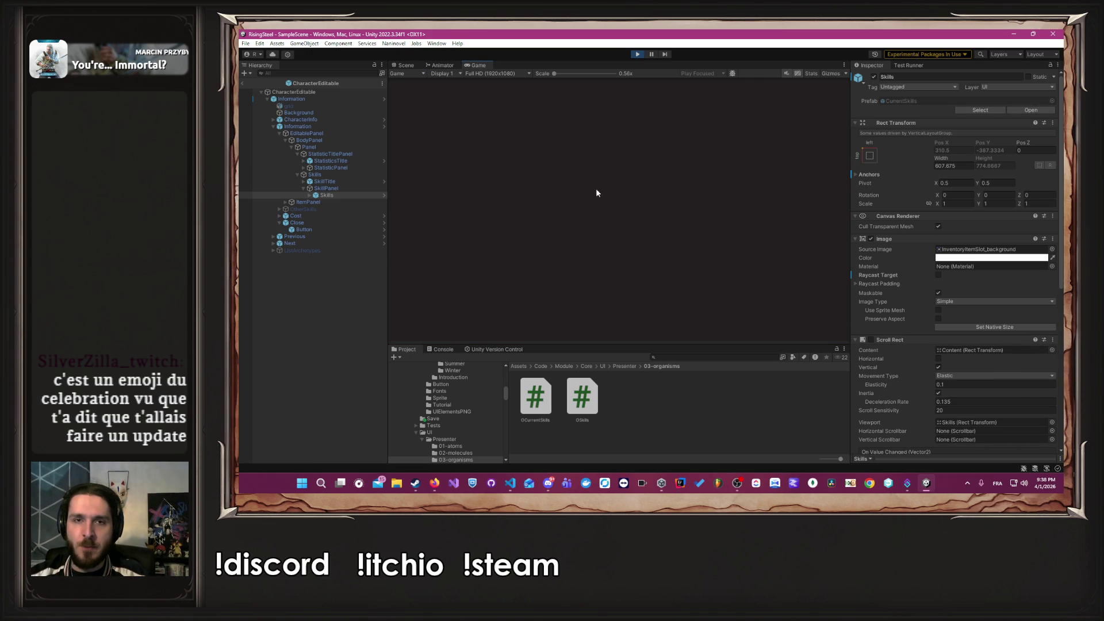
click(638, 156)
text(Albert)
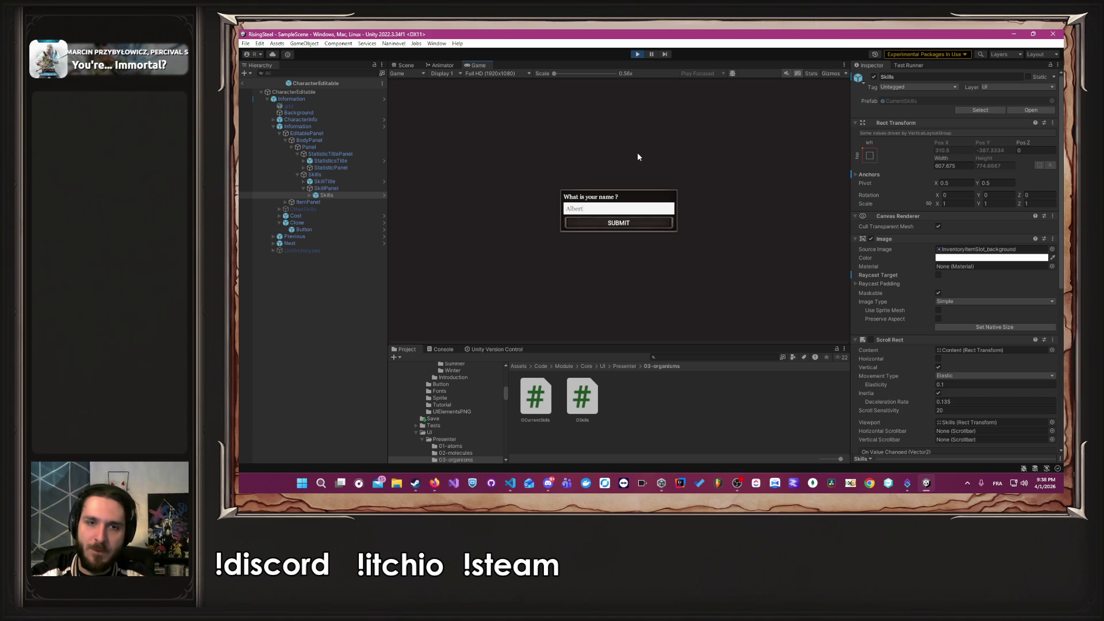
key(Return)
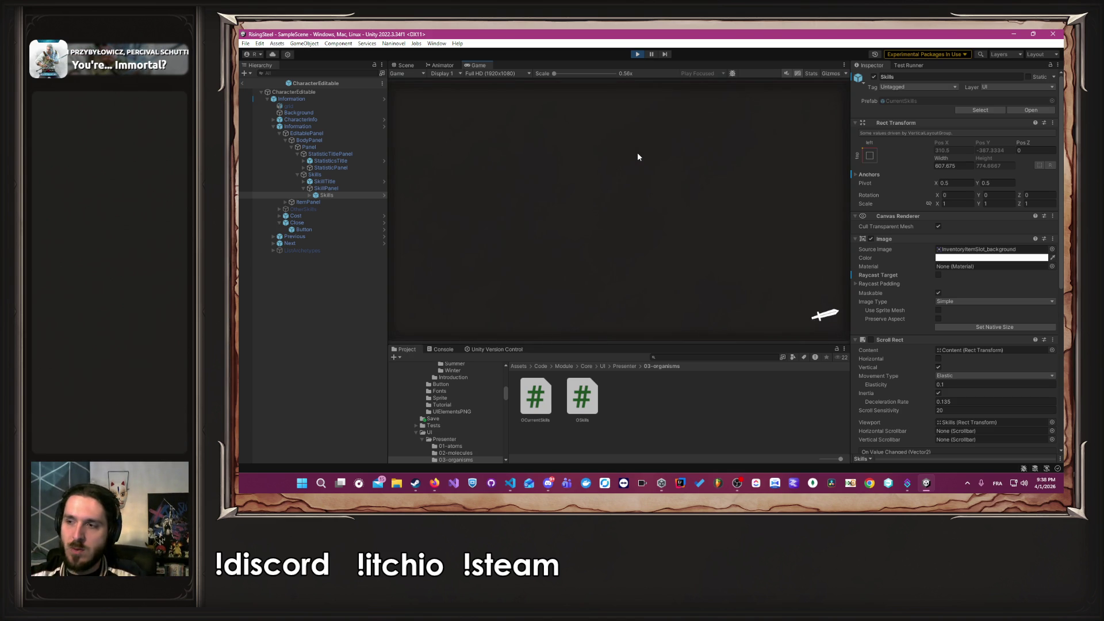
click(759, 203)
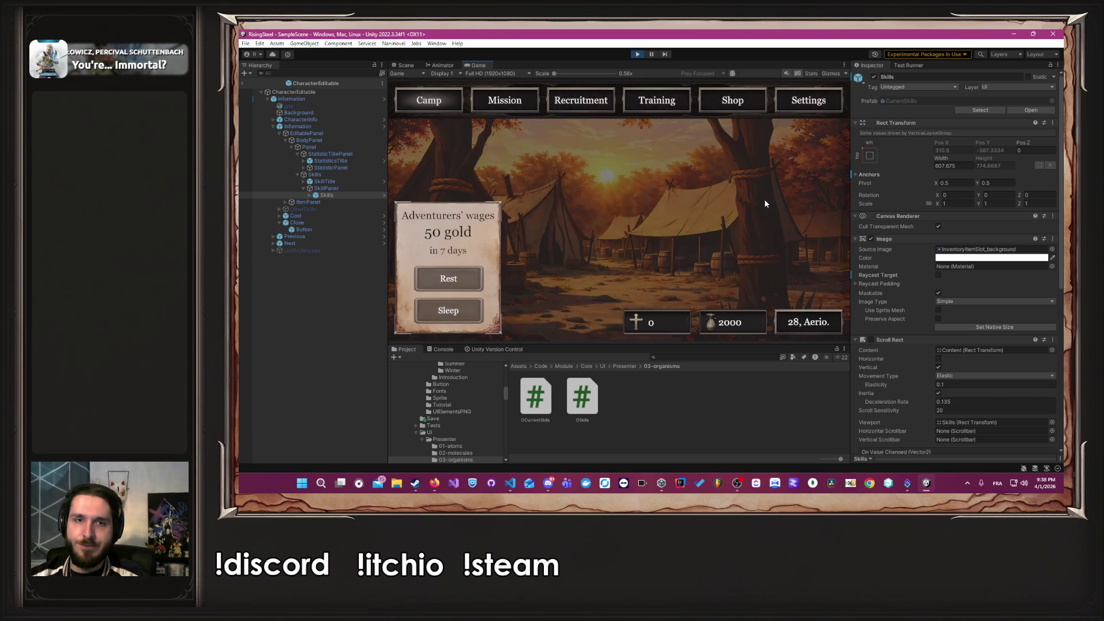
Raise Albert's Strength to 25 in Training and confirm the increase.
click(670, 101)
click(506, 222)
click(661, 195)
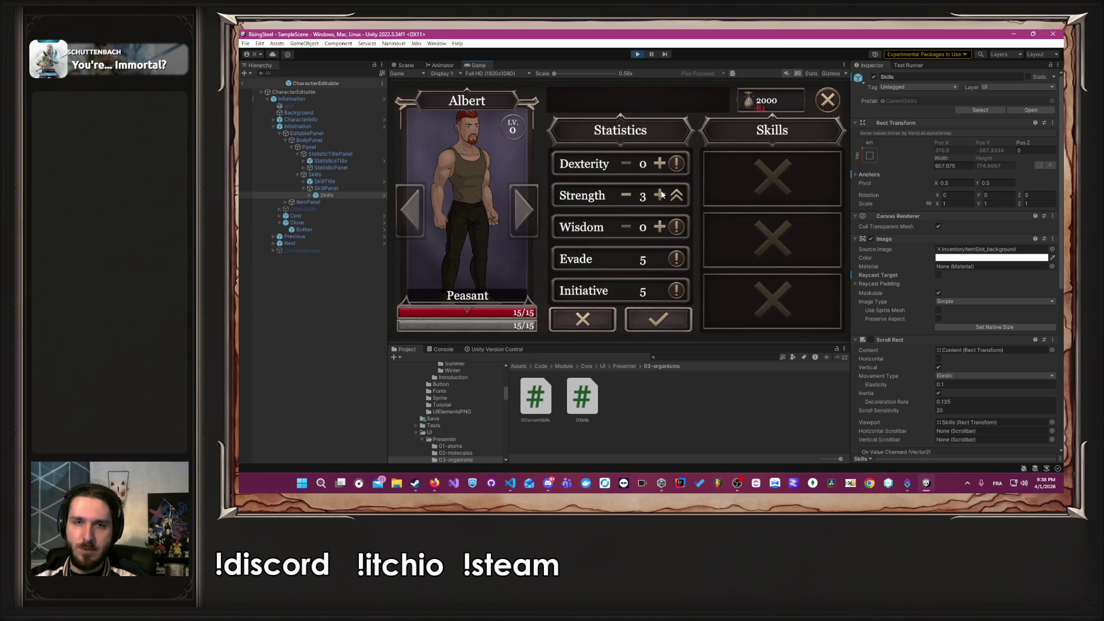
click(661, 195)
click(662, 195)
click(658, 319)
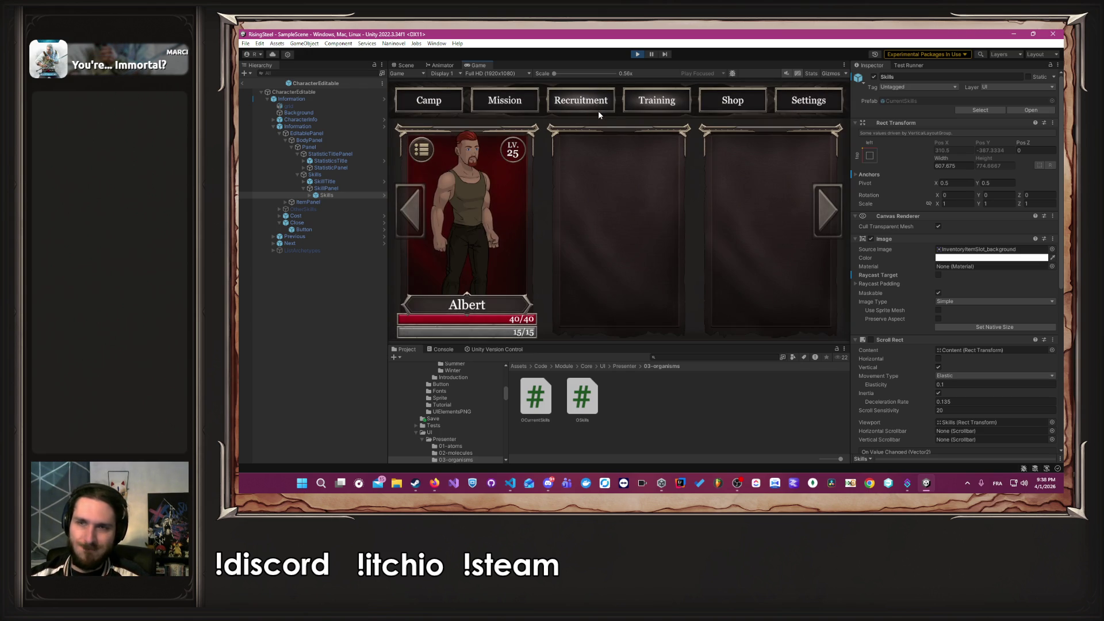
Select and launch the Defense of the Black Bark Village quest from Mission.
click(538, 108)
click(512, 167)
click(676, 320)
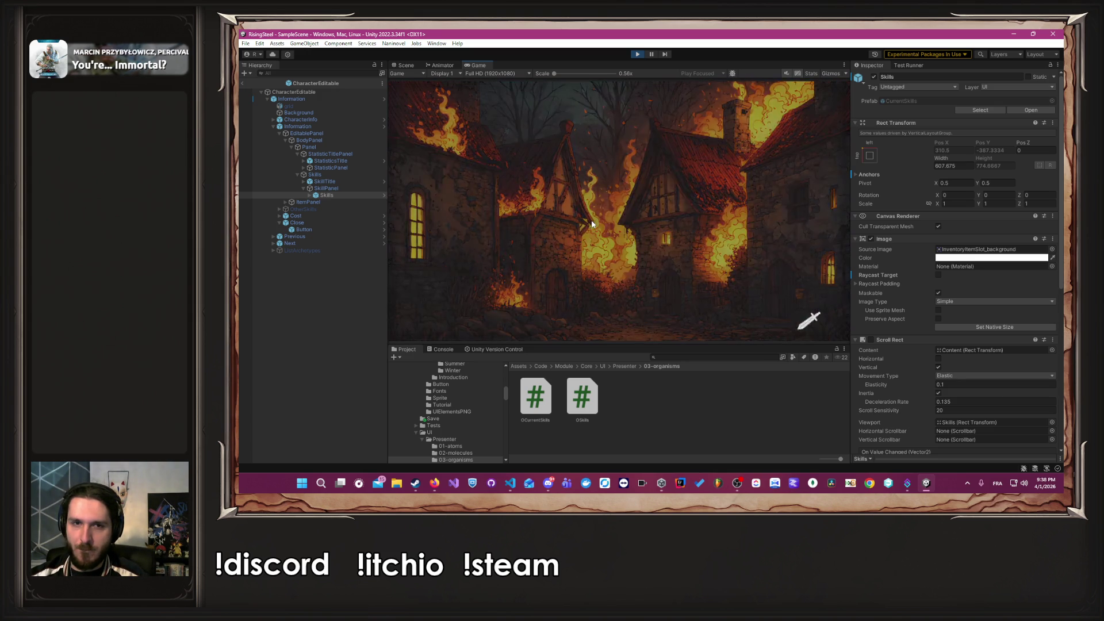
Start the fight against Bob and attack until he is defeated.
click(617, 208)
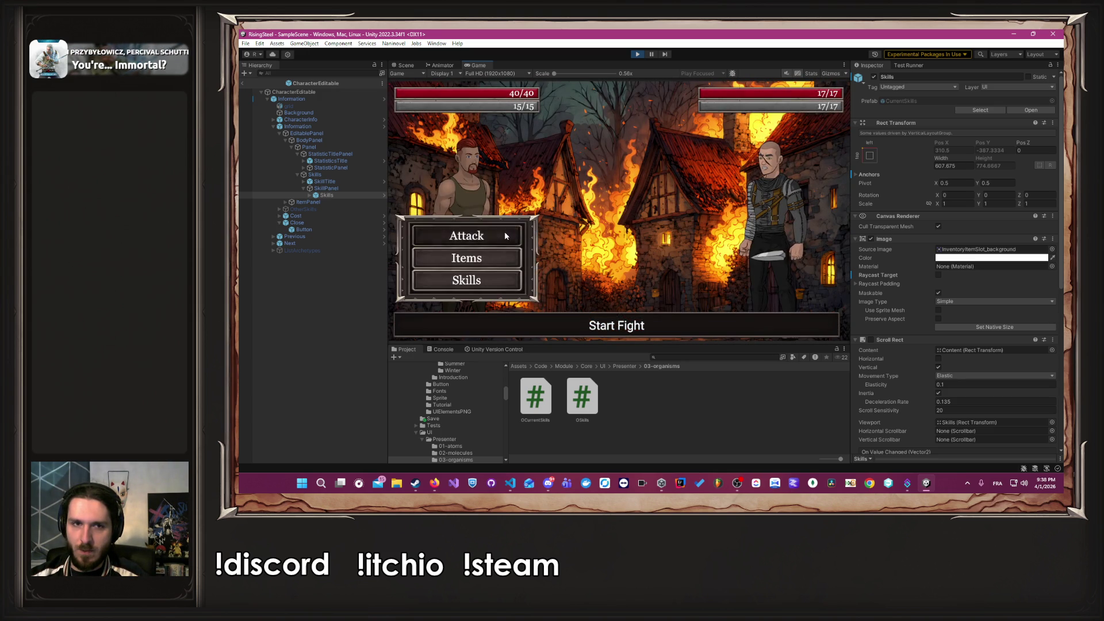
click(505, 231)
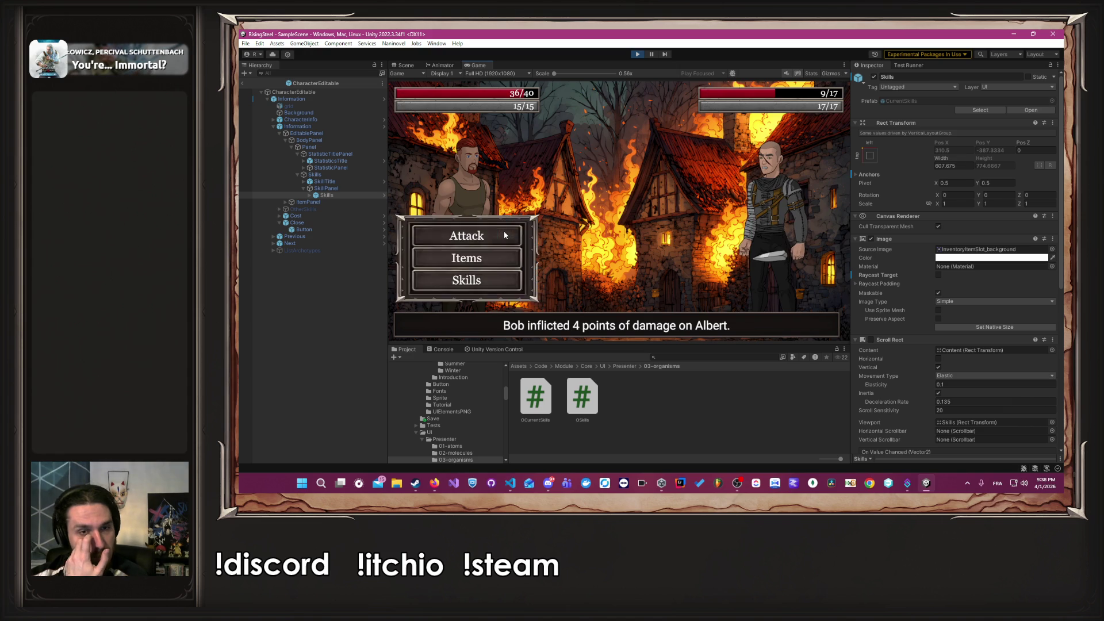
click(504, 230)
click(504, 230)
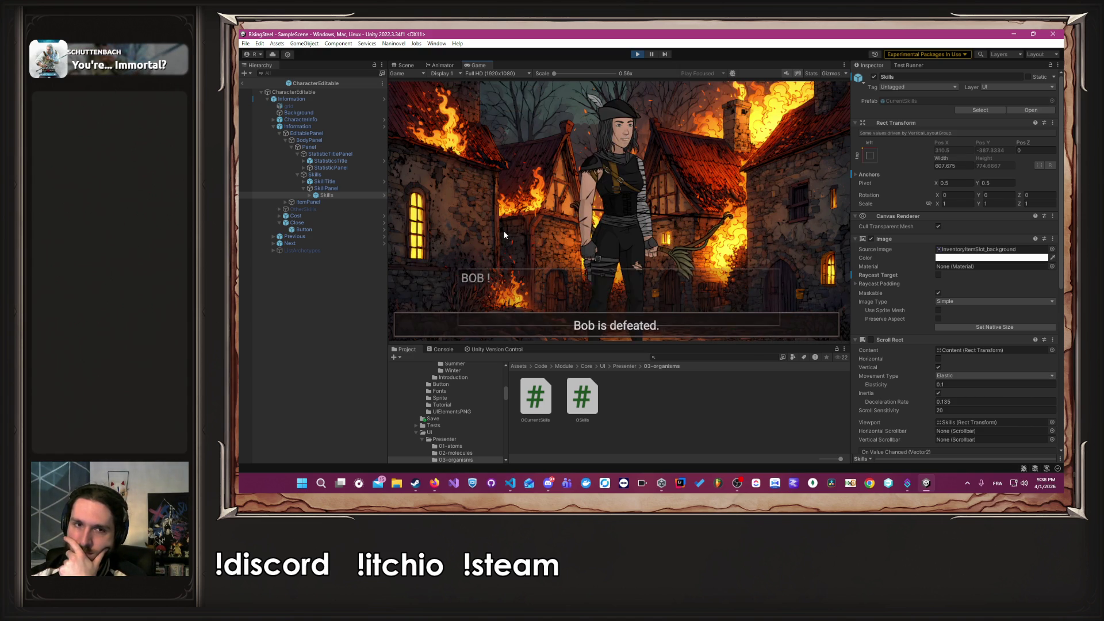
click(504, 230)
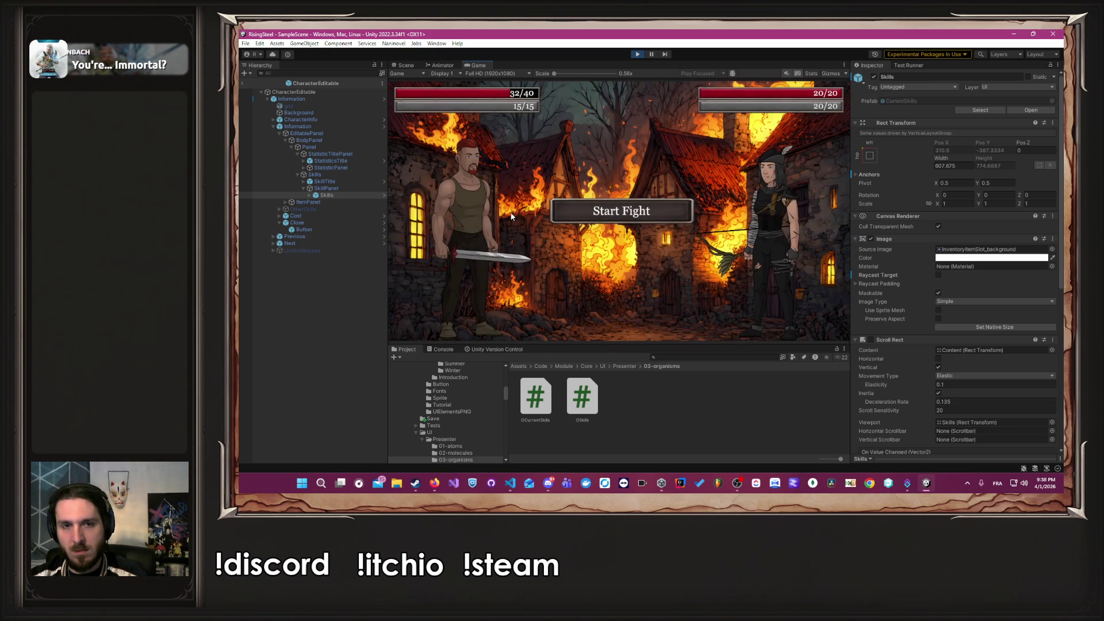
Fight Robin down to 0 HP, then spare him.
click(572, 208)
click(520, 236)
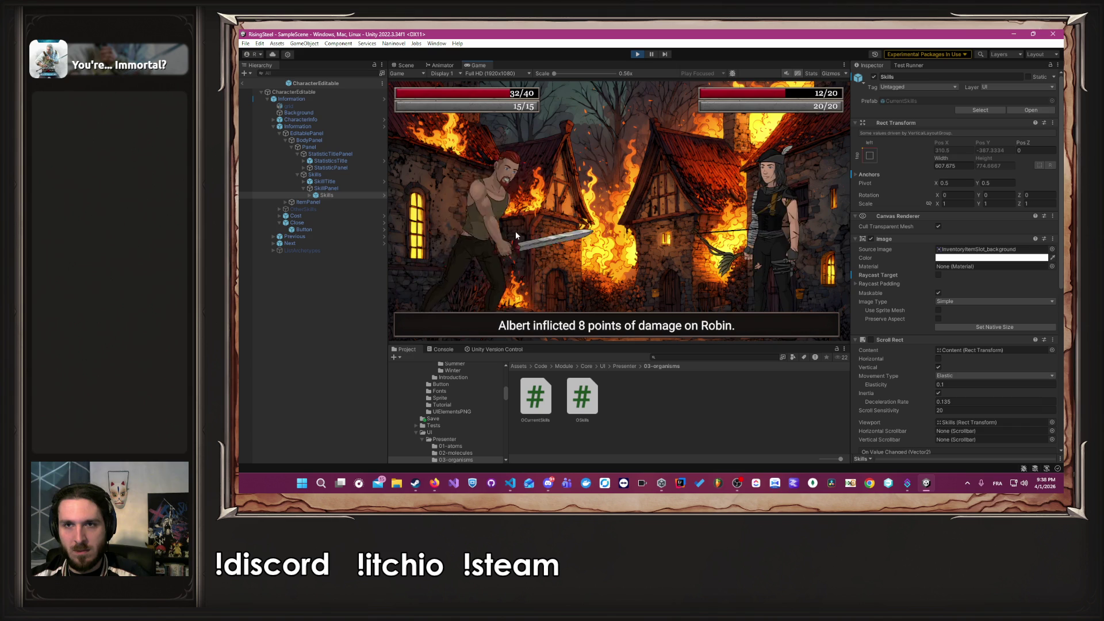
click(494, 234)
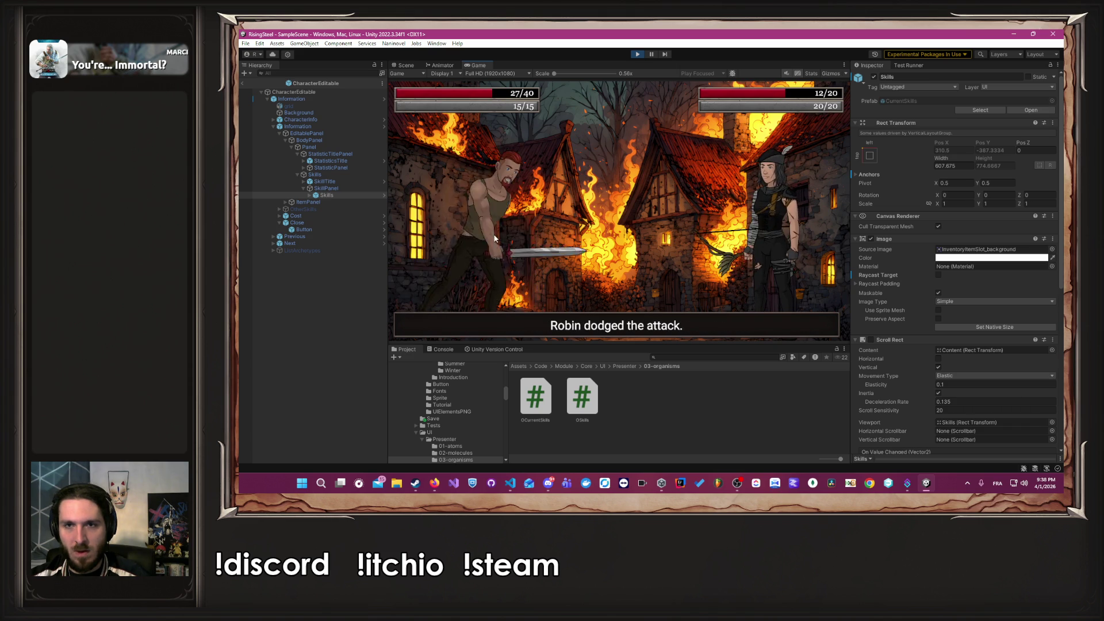
click(493, 233)
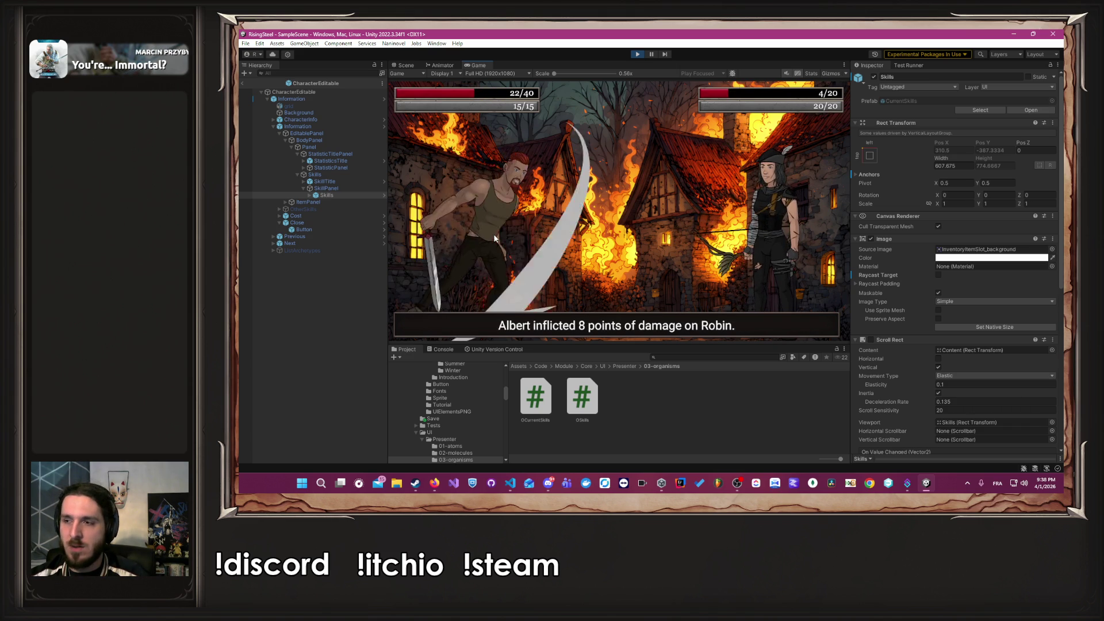
click(492, 233)
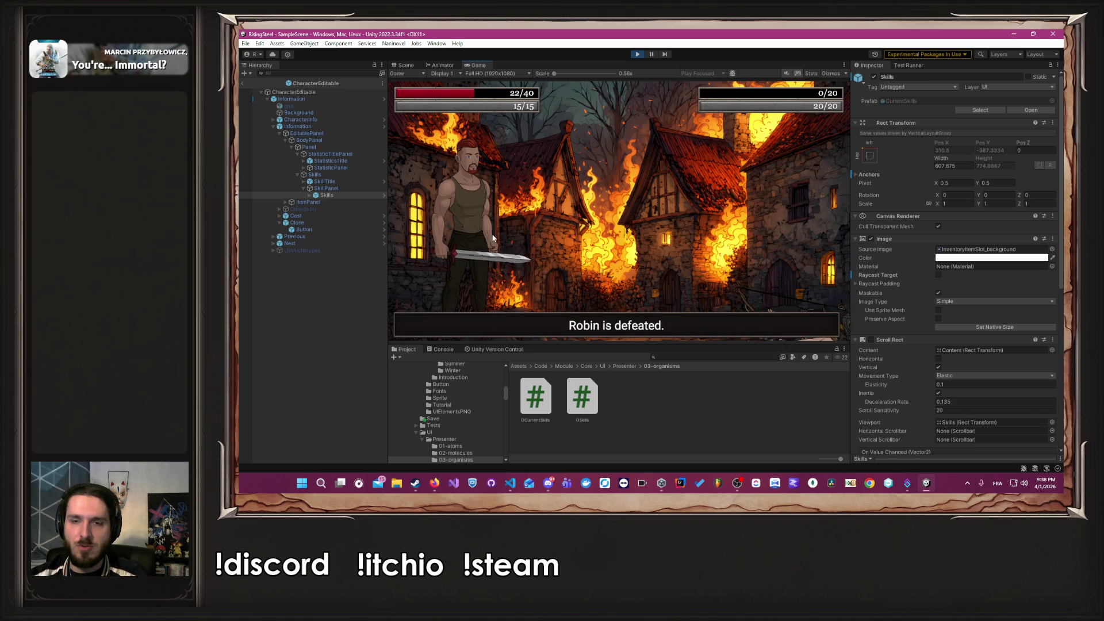
click(529, 179)
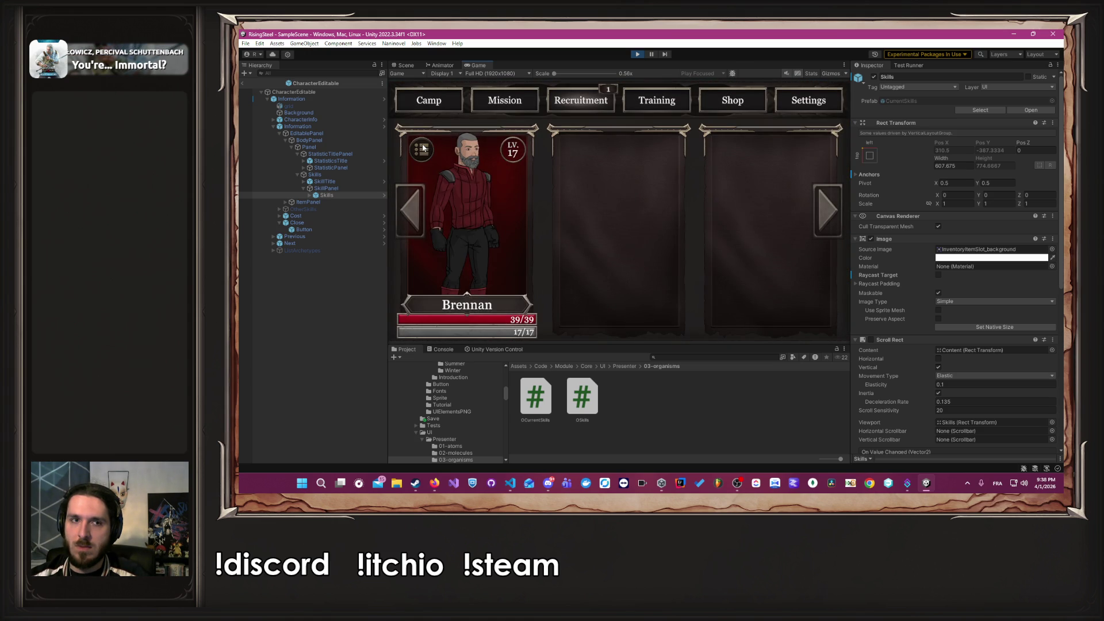
Review Brennan's details and the Training roster, return to title to save, and stop Play mode.
click(423, 147)
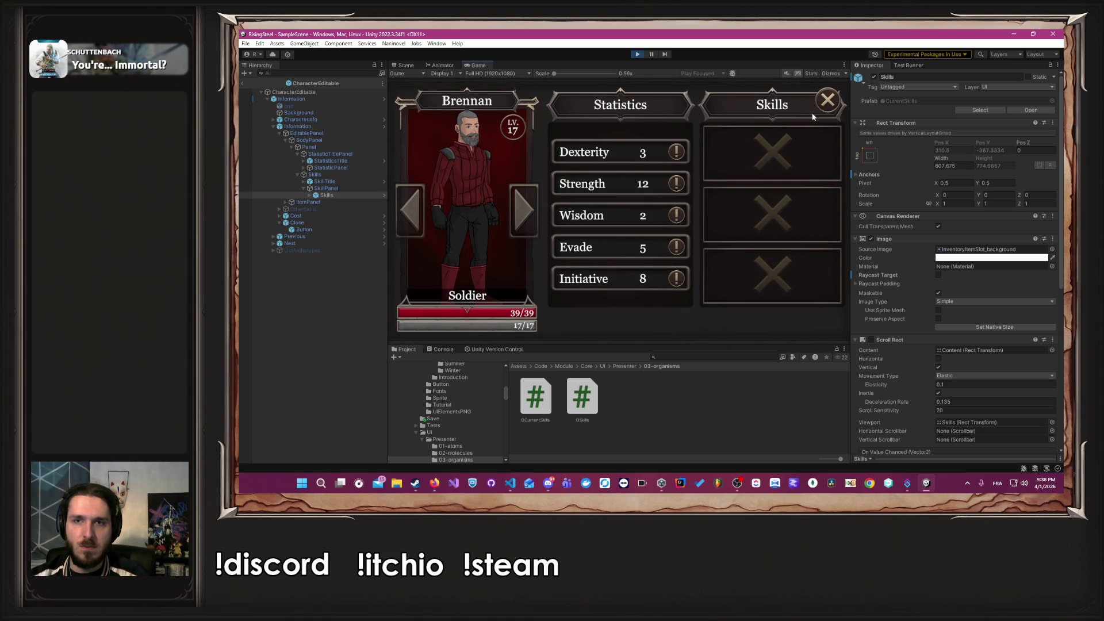
click(827, 100)
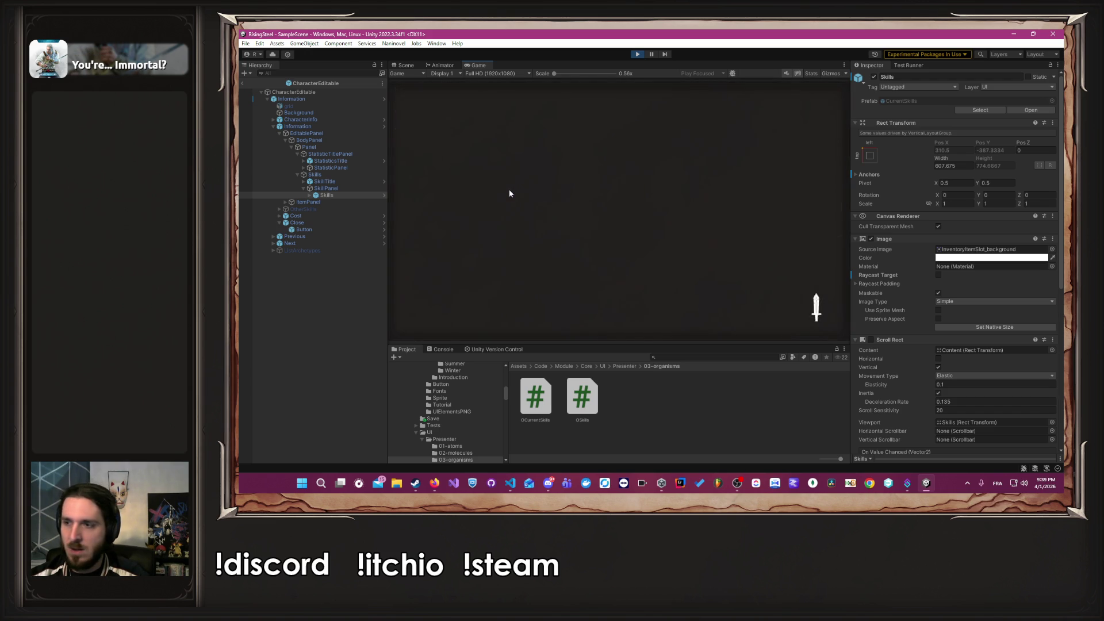
click(632, 105)
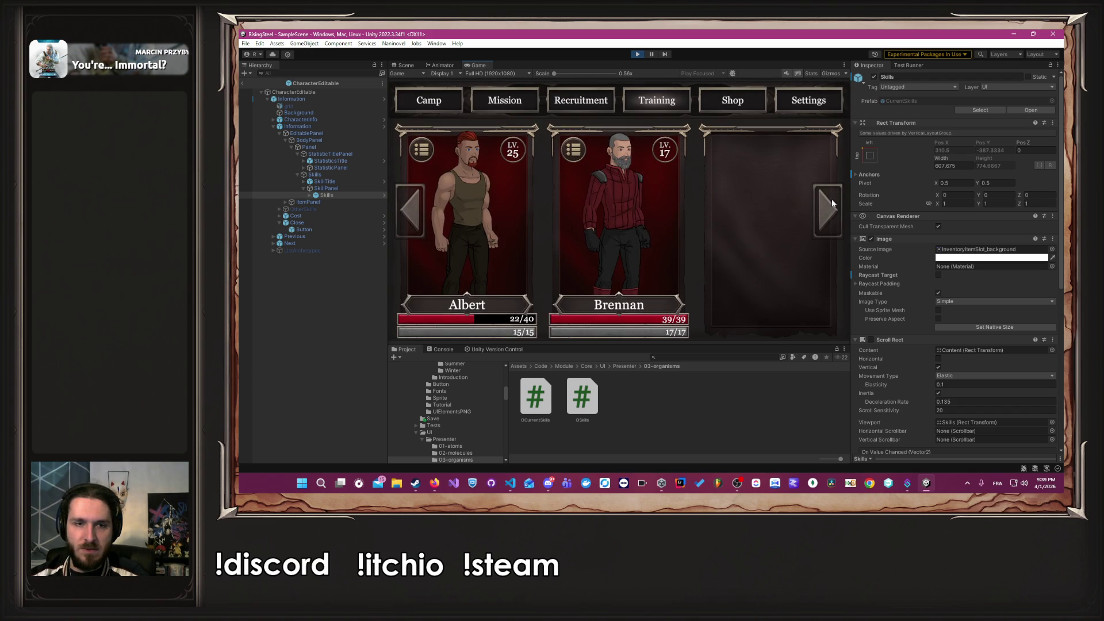
click(828, 109)
click(651, 203)
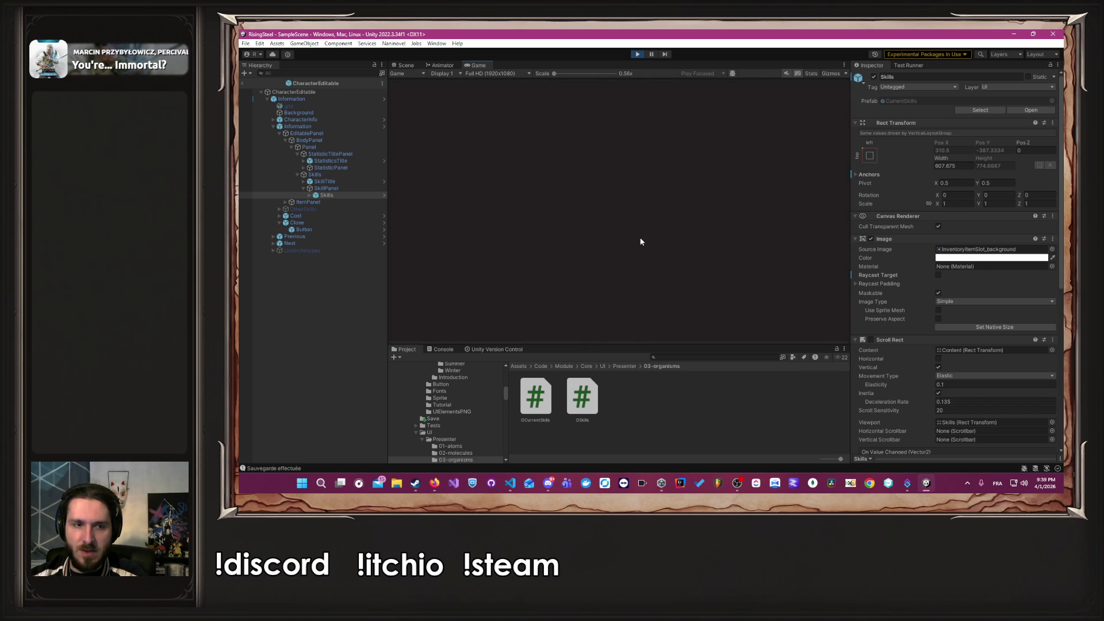
click(638, 54)
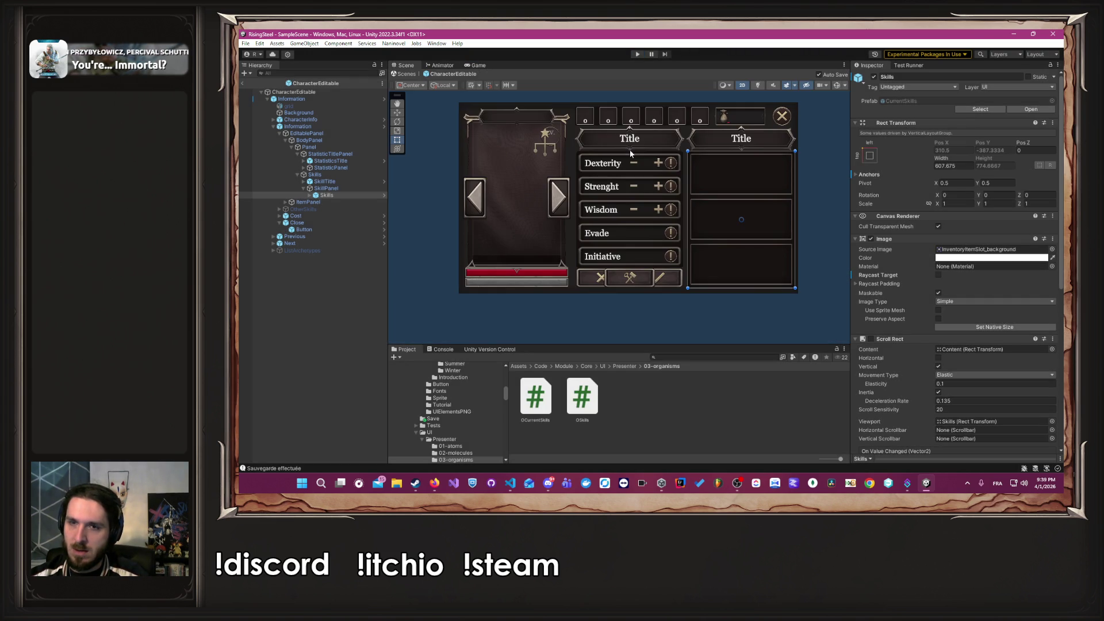
Play again through name entry and character choice, then return to title to save.
click(808, 192)
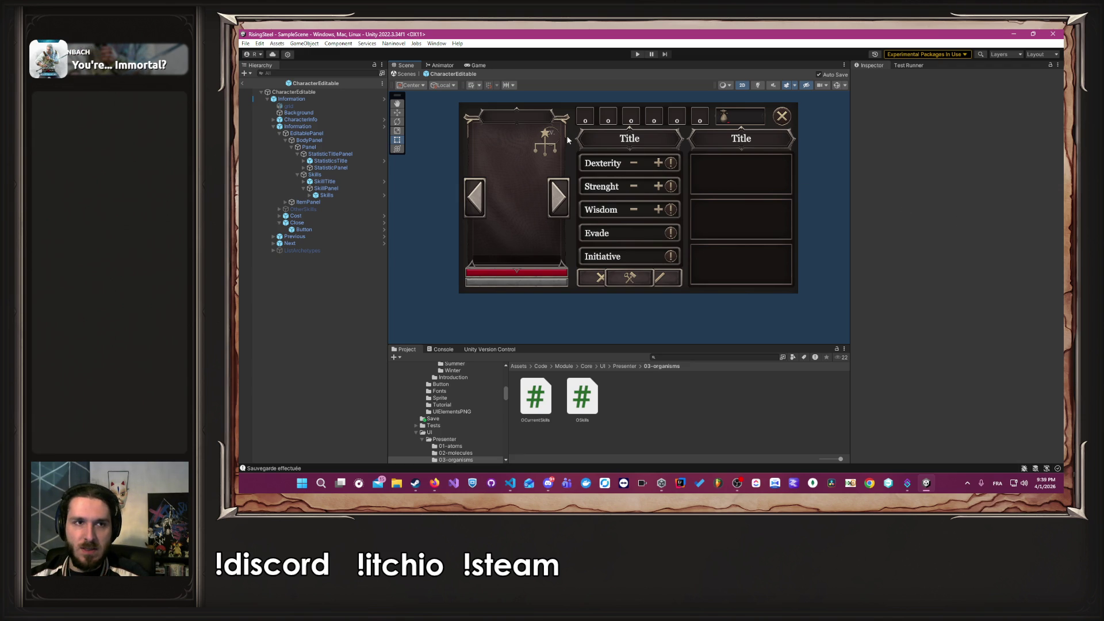
click(637, 54)
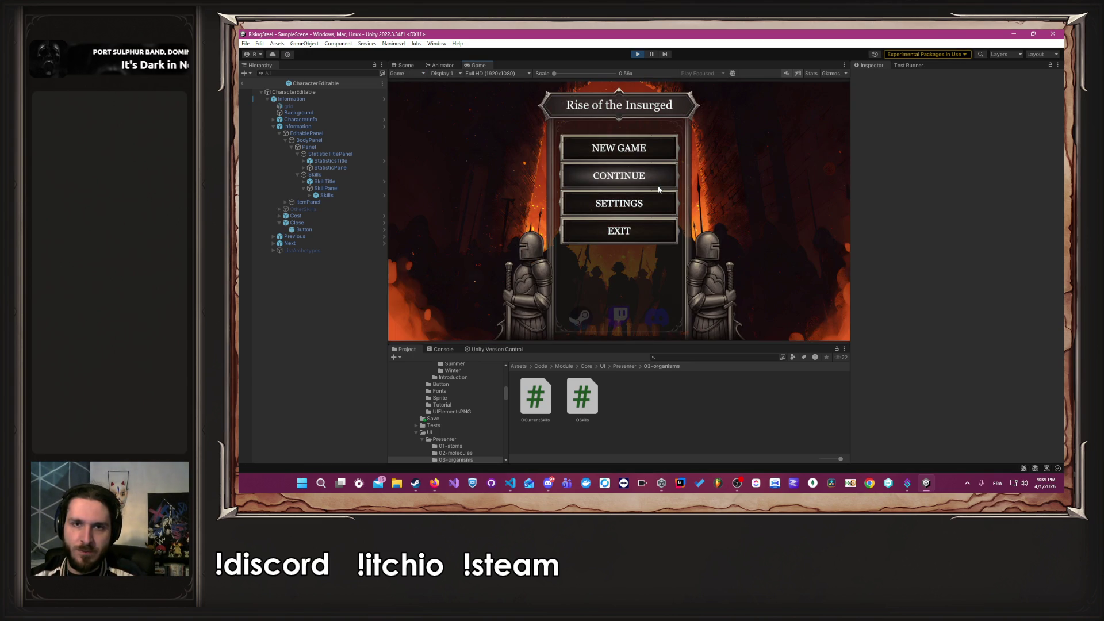
click(644, 171)
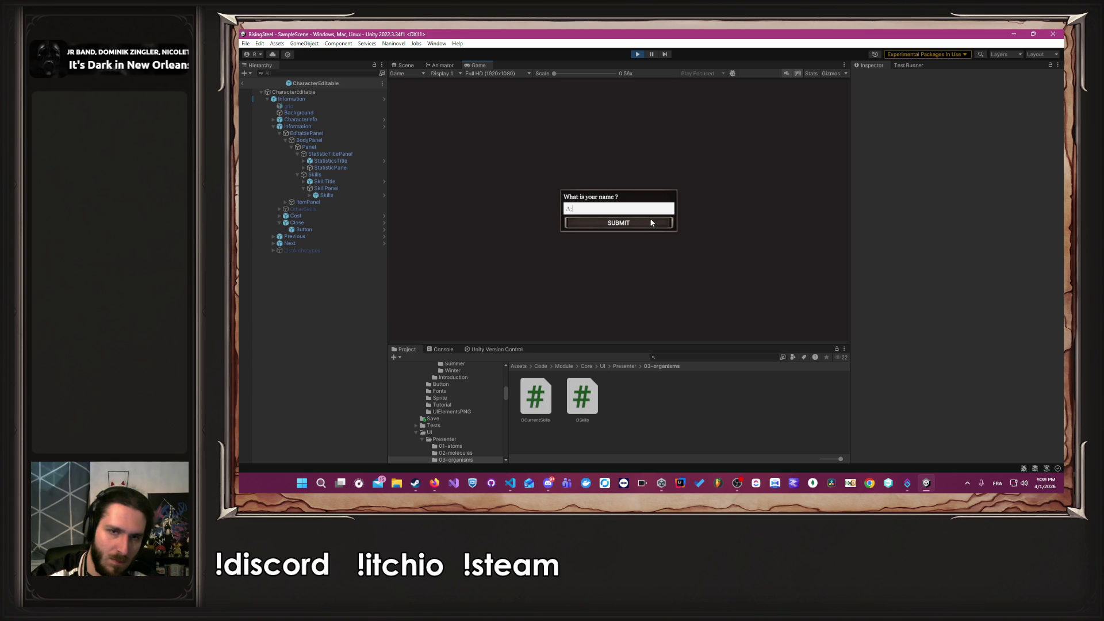
text(lbert)
click(652, 223)
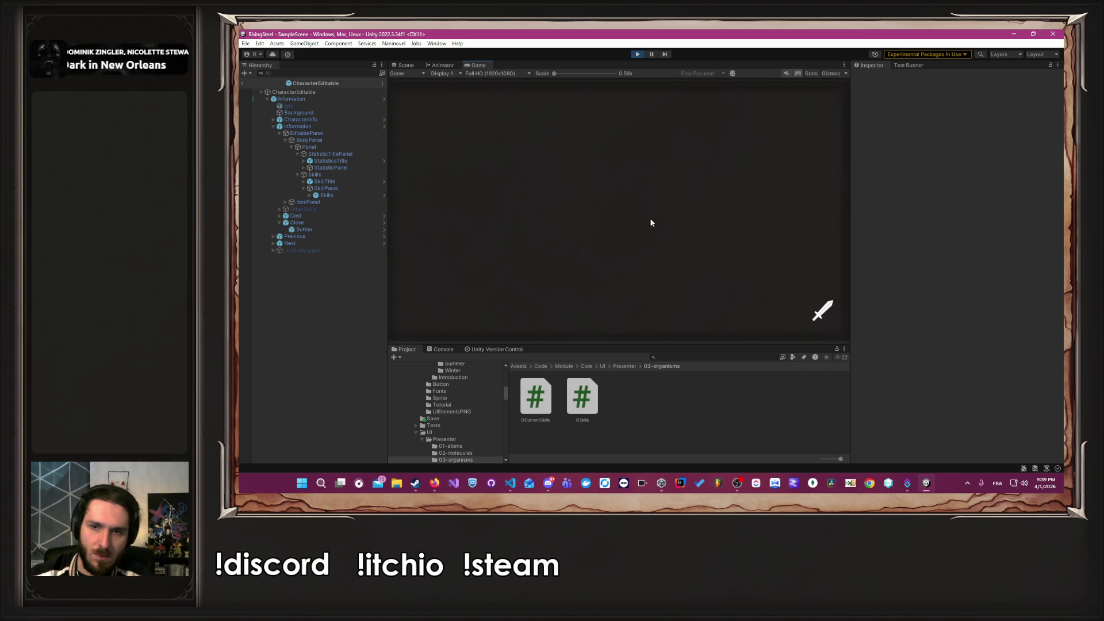
click(761, 181)
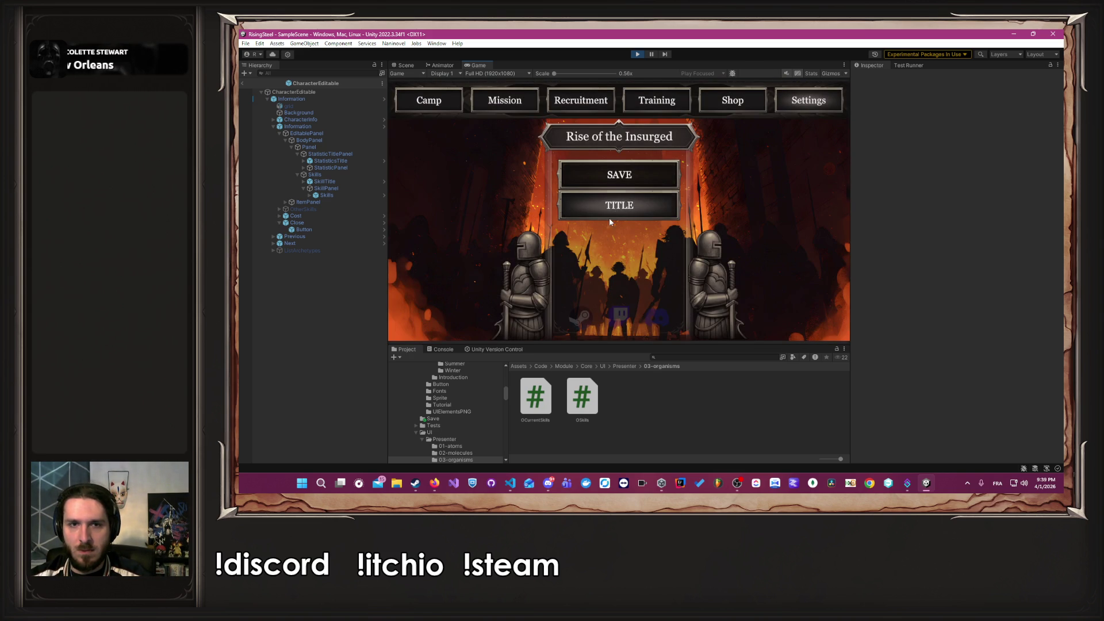
click(571, 205)
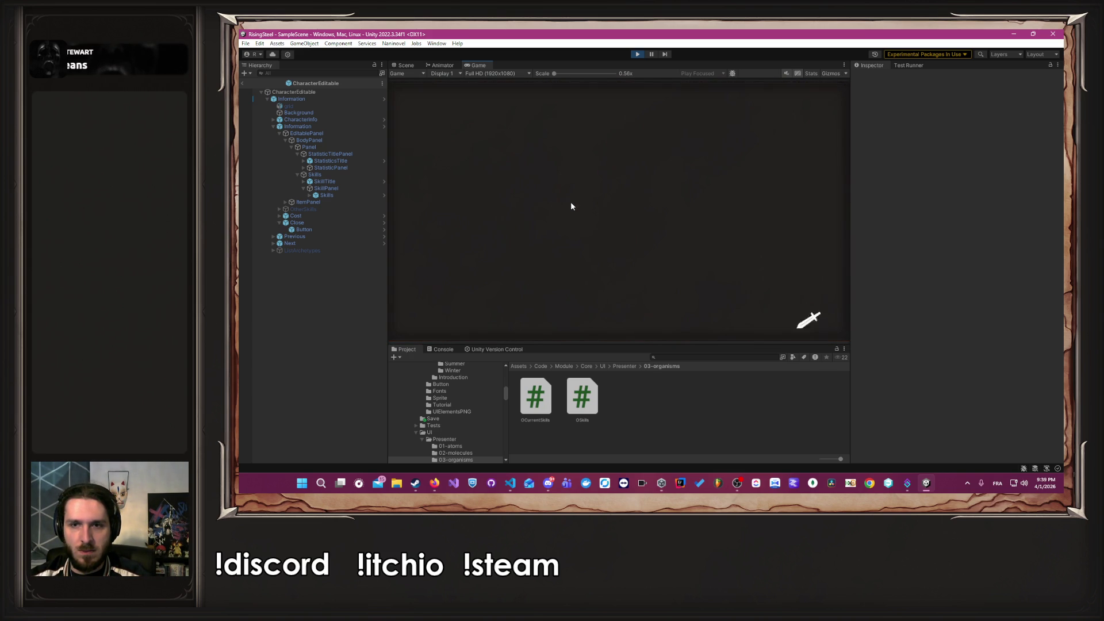
Exit the CharacterEditable prefab, select ModalUI, expand the UI node, then move to Visual Studio Code.
click(243, 84)
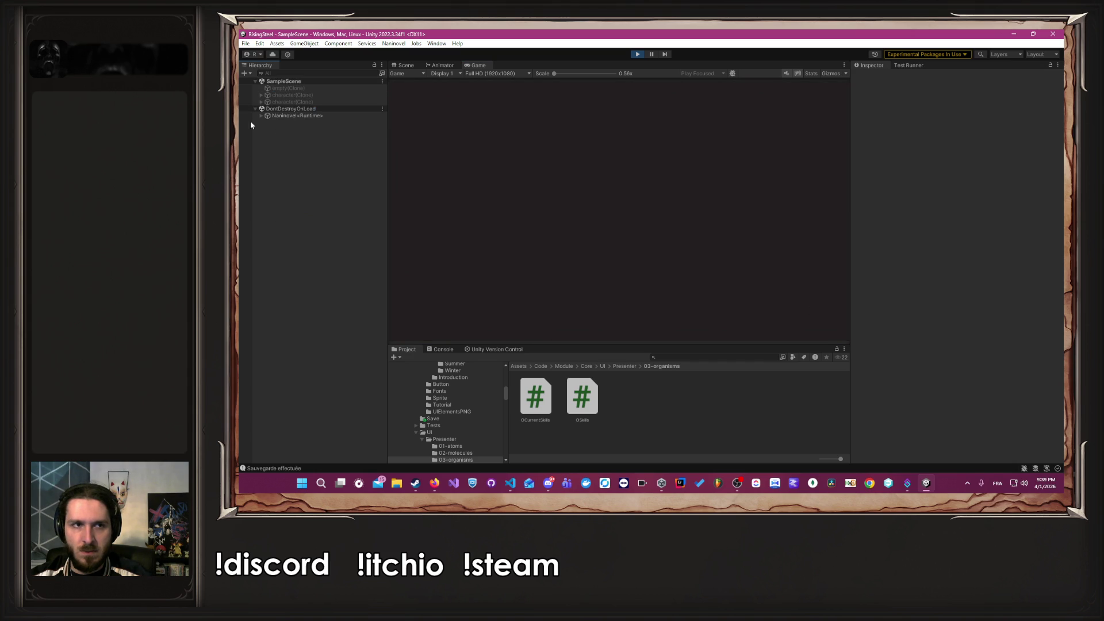
click(269, 170)
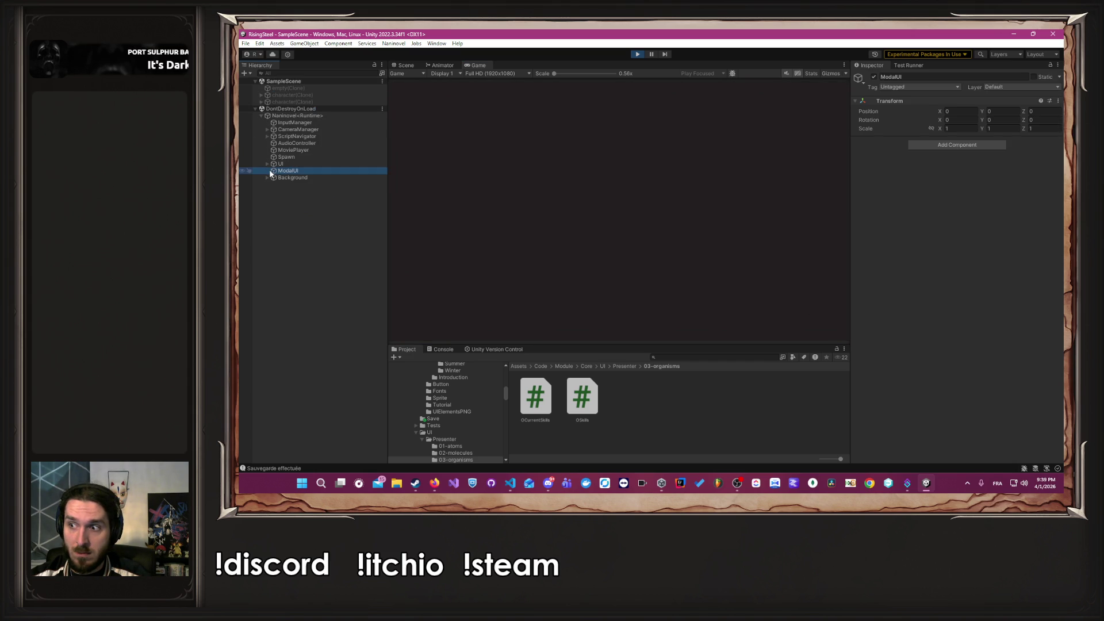
click(268, 165)
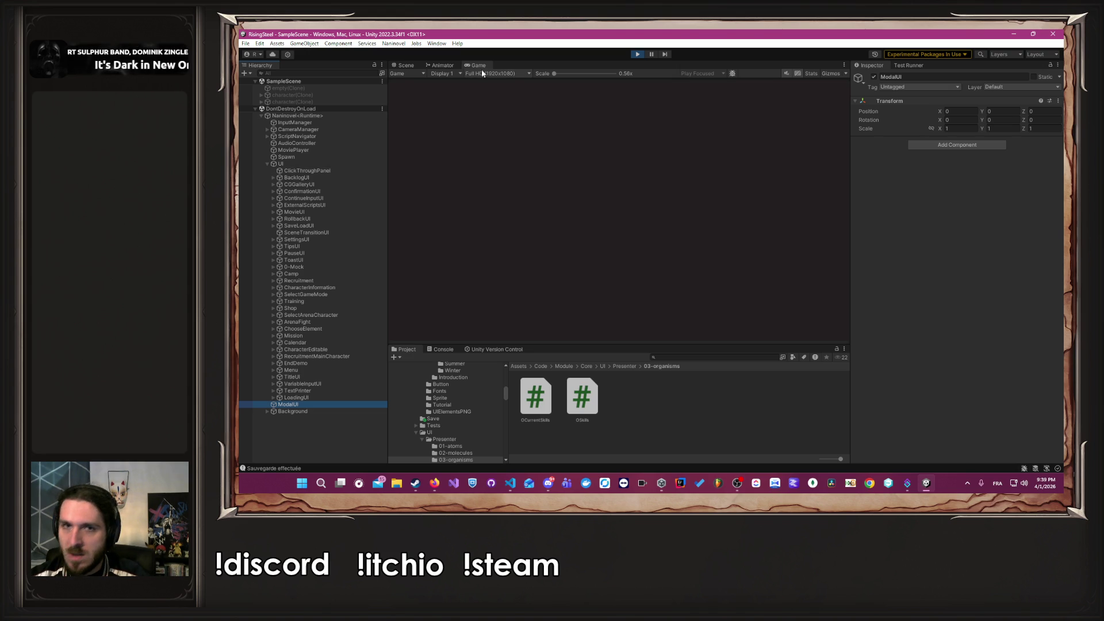
key(alt+Tab)
key(alt+Tab)
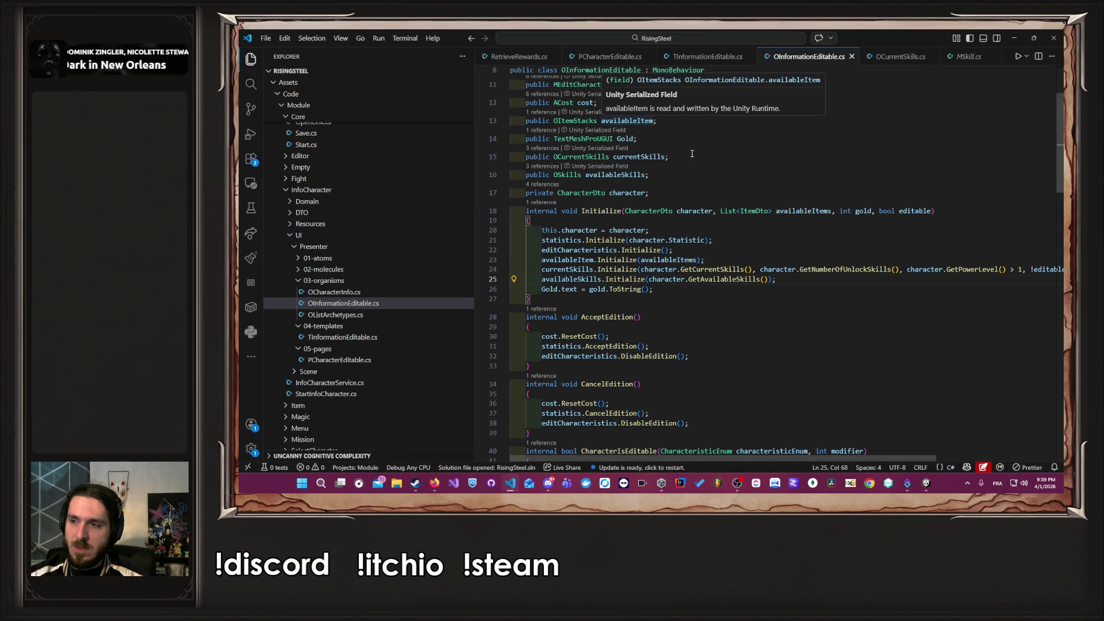
Review lines 20 and 26 of OInformationEditable's Initialize method, then stop Unity's play test.
click(912, 230)
click(855, 290)
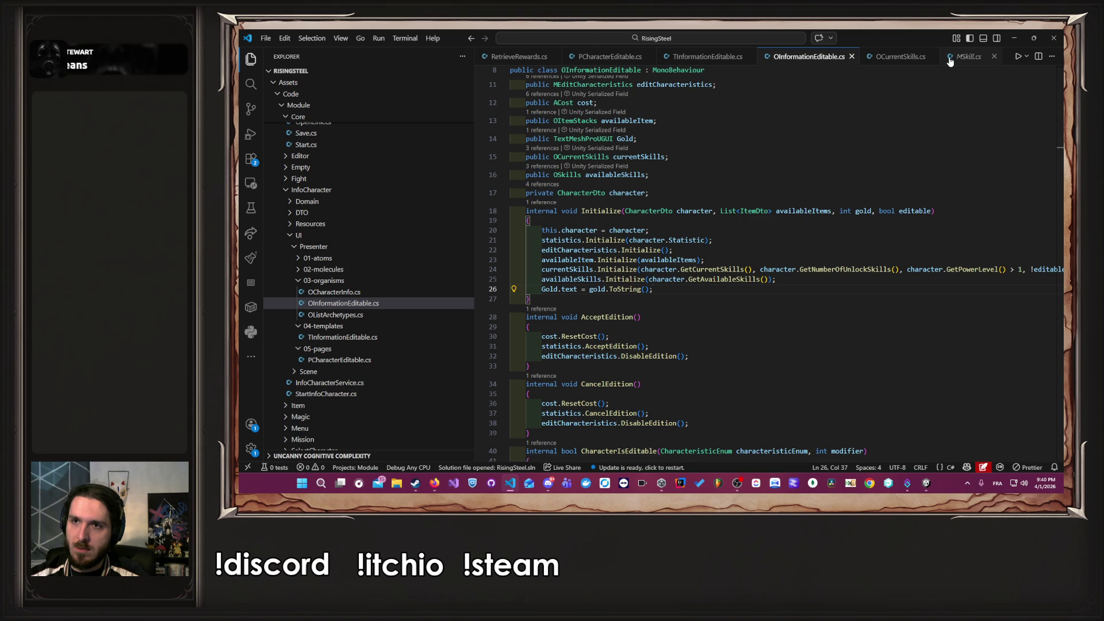
key(alt+Tab)
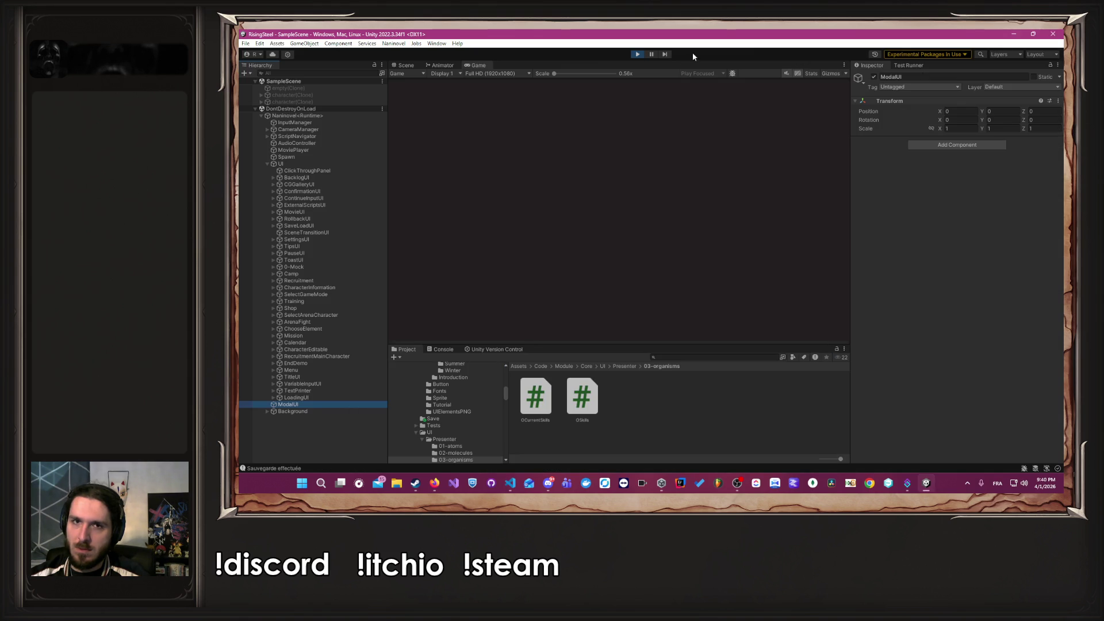
click(636, 54)
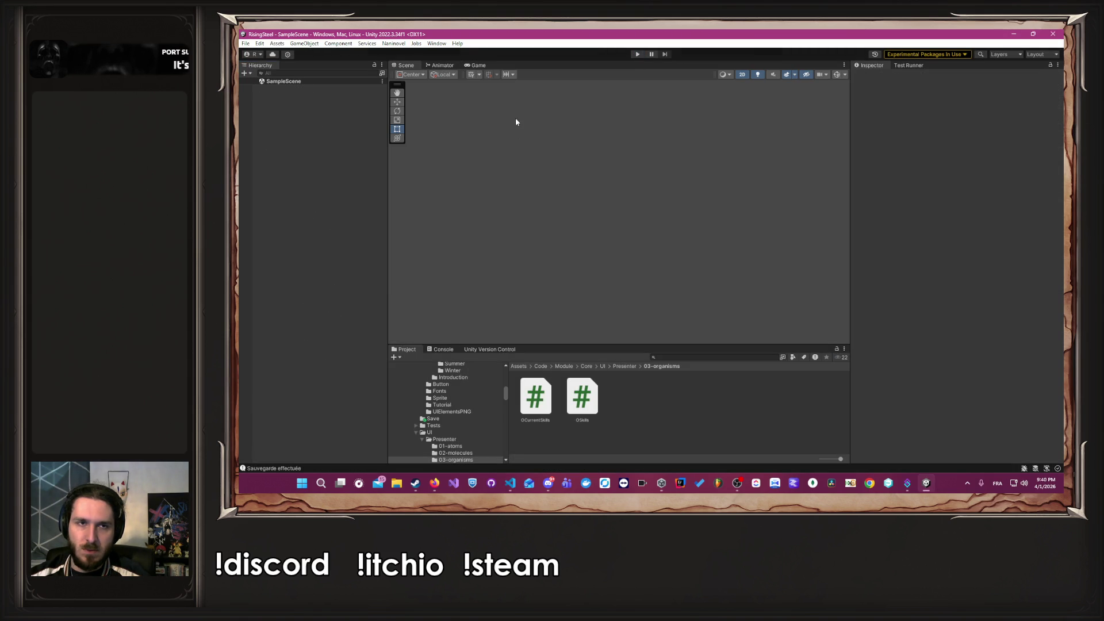
Run and stop a quick play test, then give the Project panel more height.
click(636, 54)
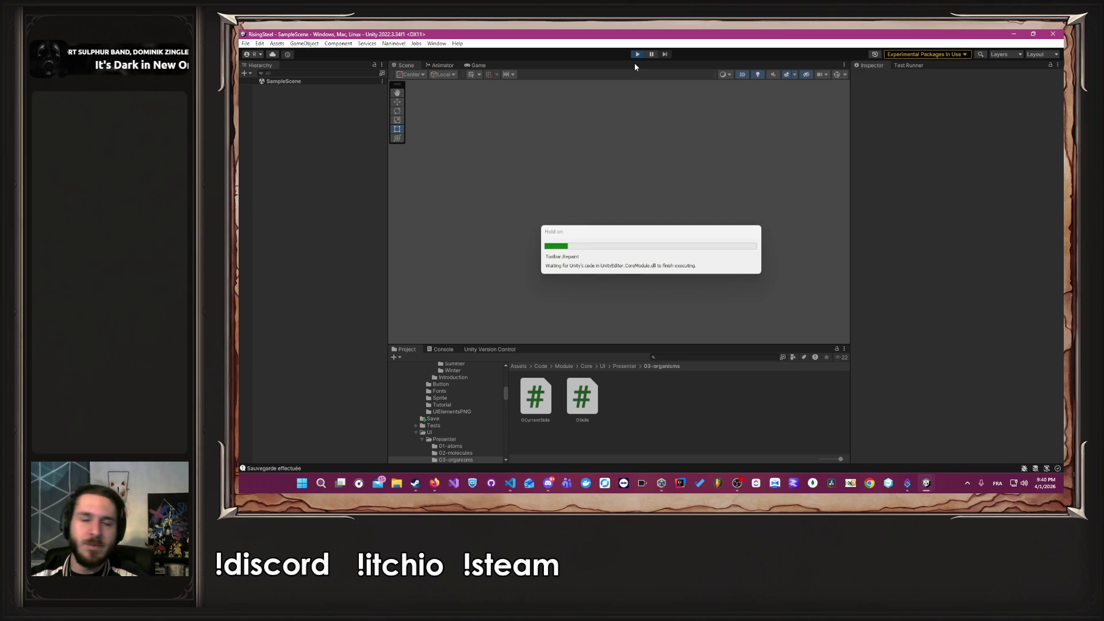
click(638, 54)
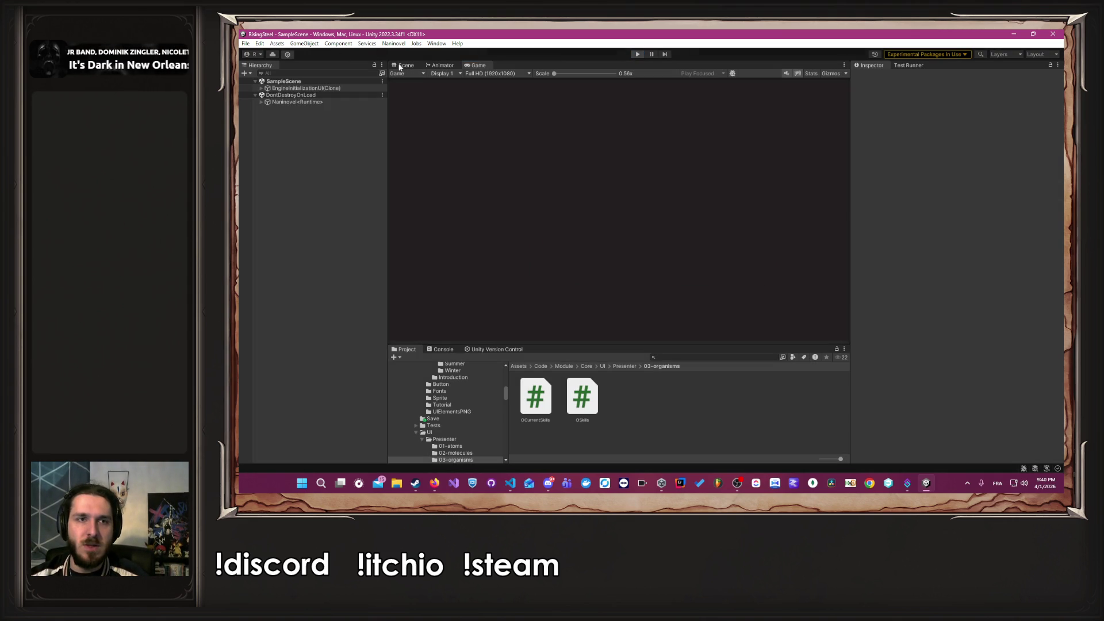
drag(600, 352, 595, 227)
scroll(488, 362, down, 10)
scroll(479, 368, up, 10)
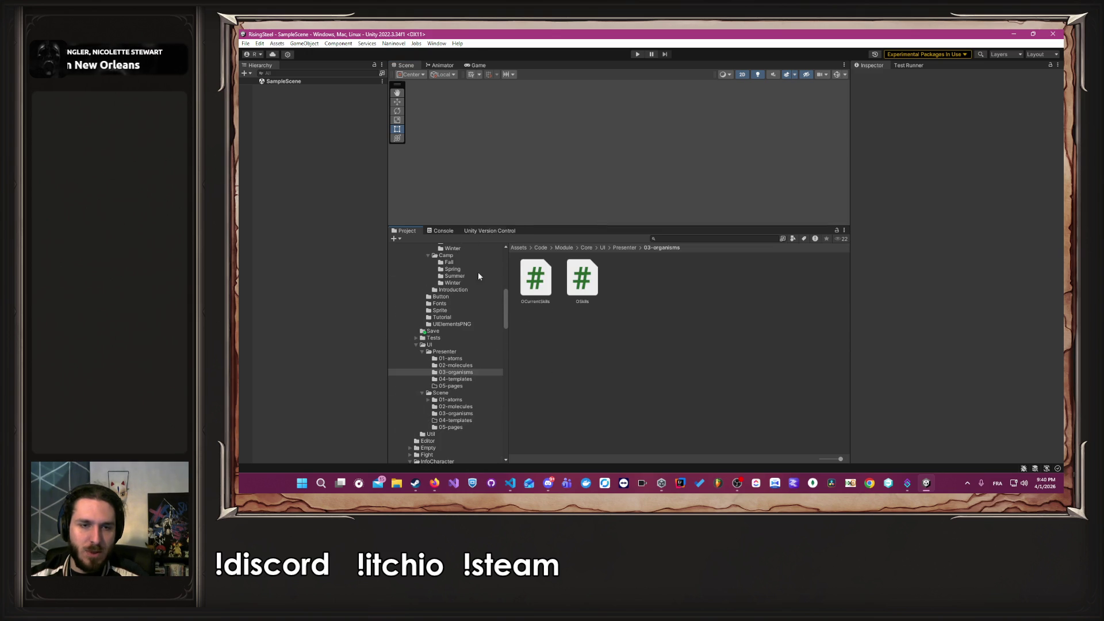
Locate the Menu prefab via Naninovel's UI configuration and open it in prefab mode.
click(396, 44)
mouse_move(437, 96)
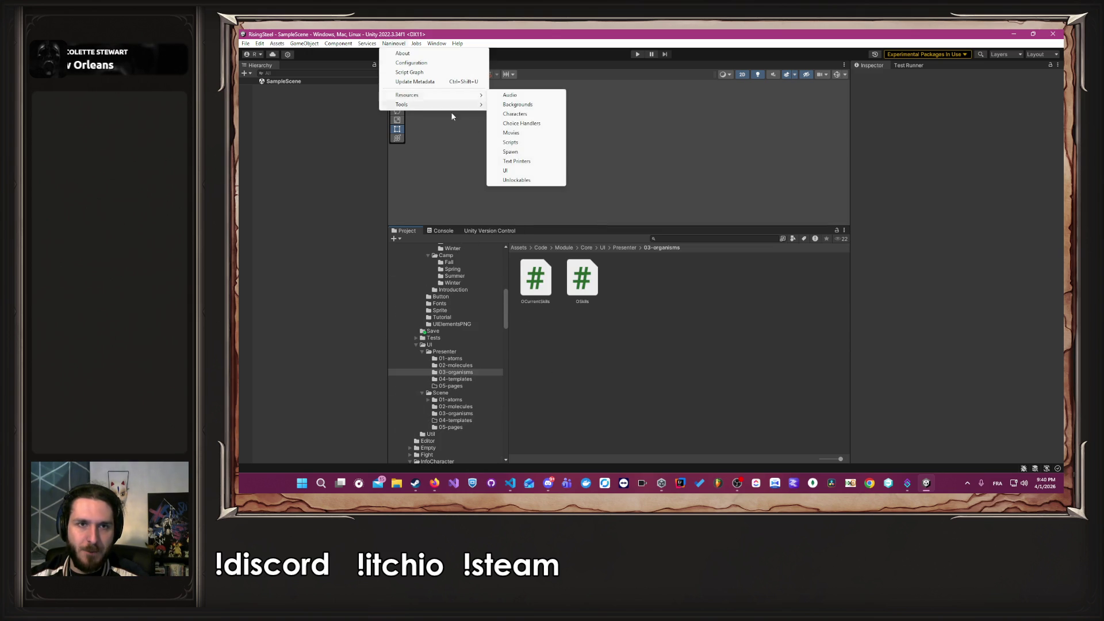
click(527, 172)
scroll(719, 288, down, 5)
click(878, 325)
click(970, 125)
double_click(535, 279)
drag(668, 224, 647, 318)
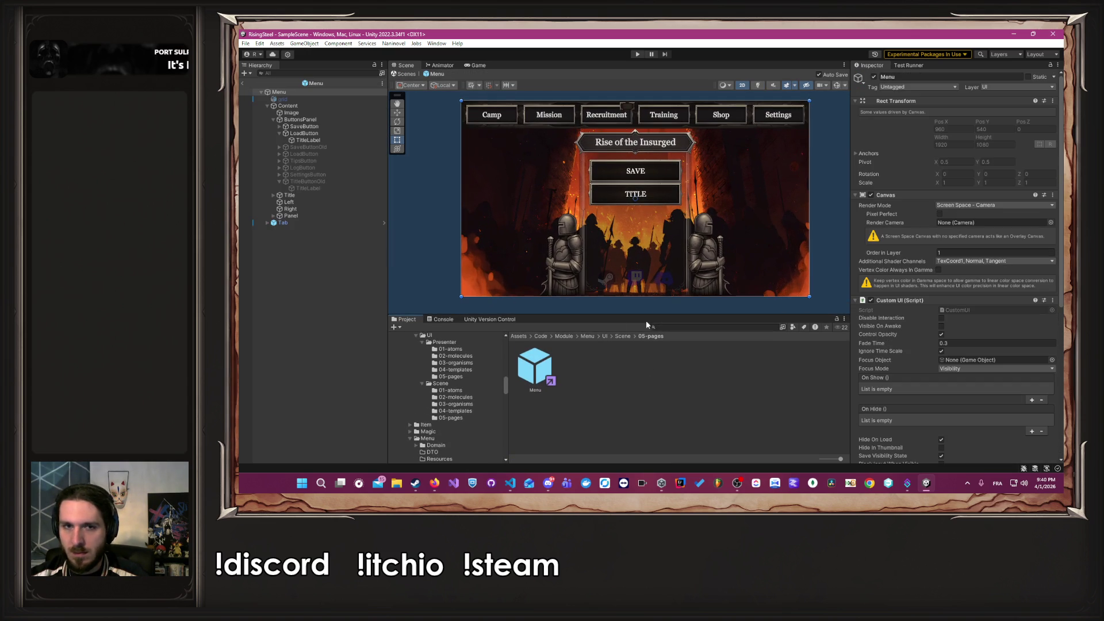
Rename the Menu's LoadButton object to TitleButton.
click(303, 133)
scroll(955, 241, down, 5)
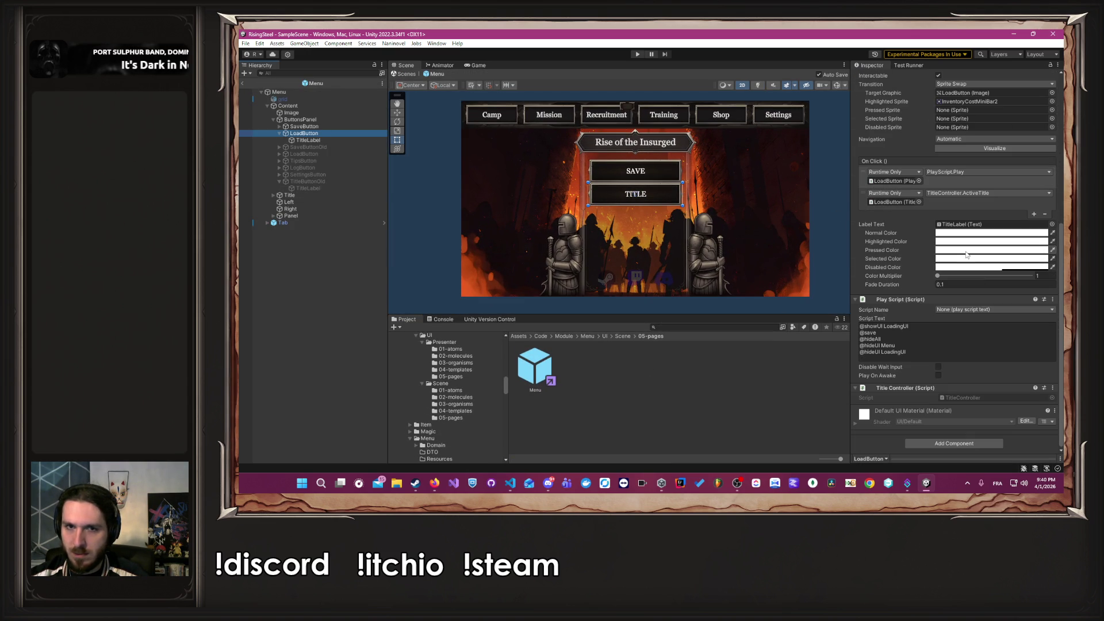
scroll(965, 255, up, 5)
click(924, 77)
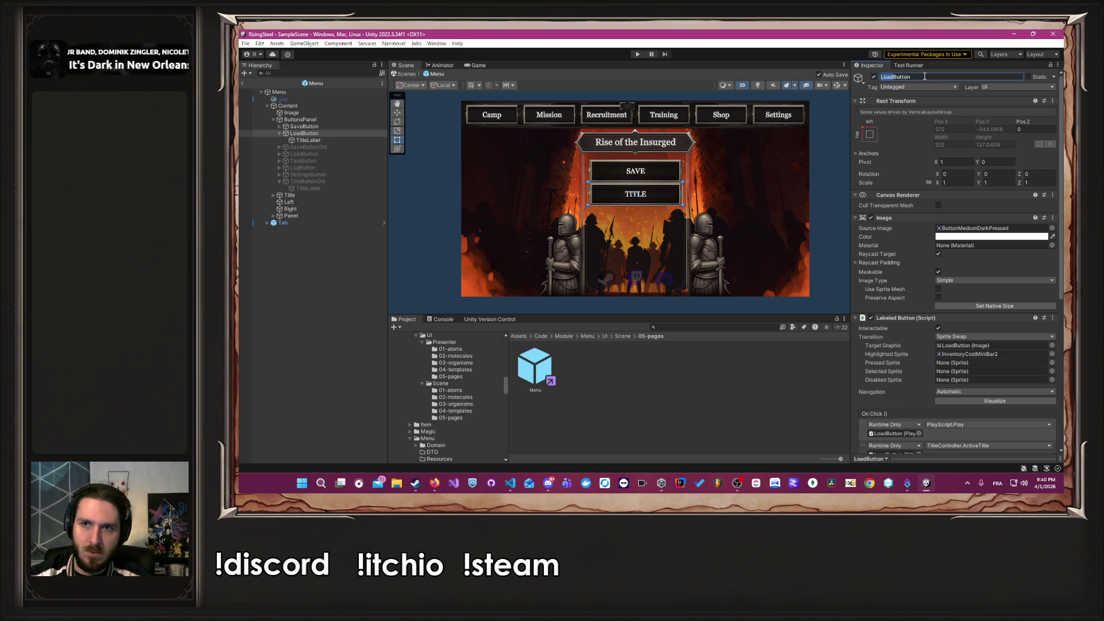
text(e)
key(Return)
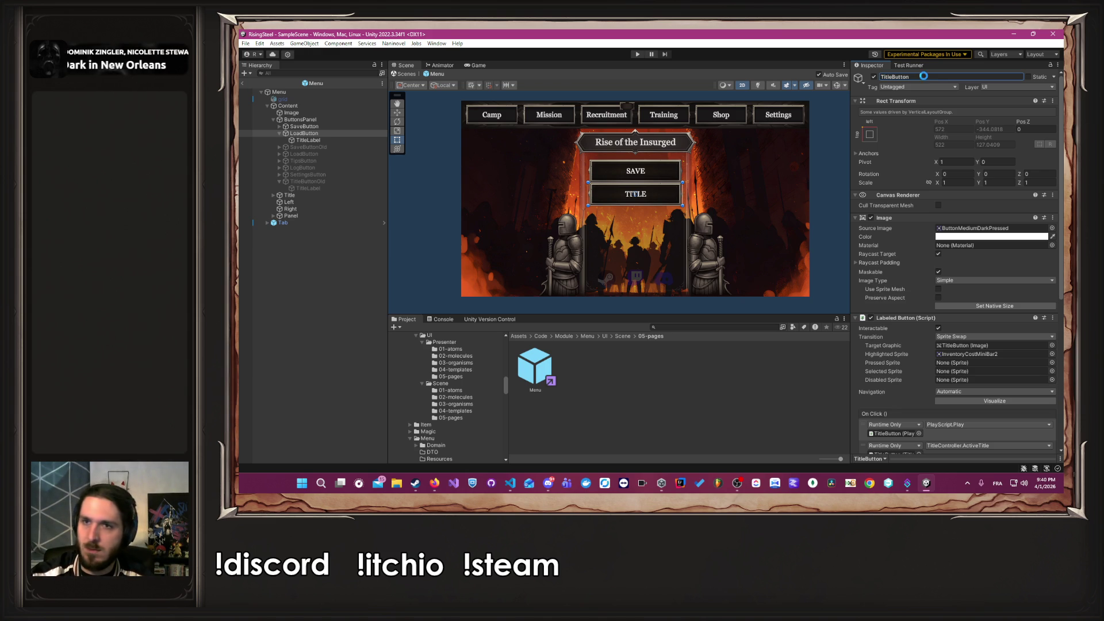
scroll(939, 196, down, 5)
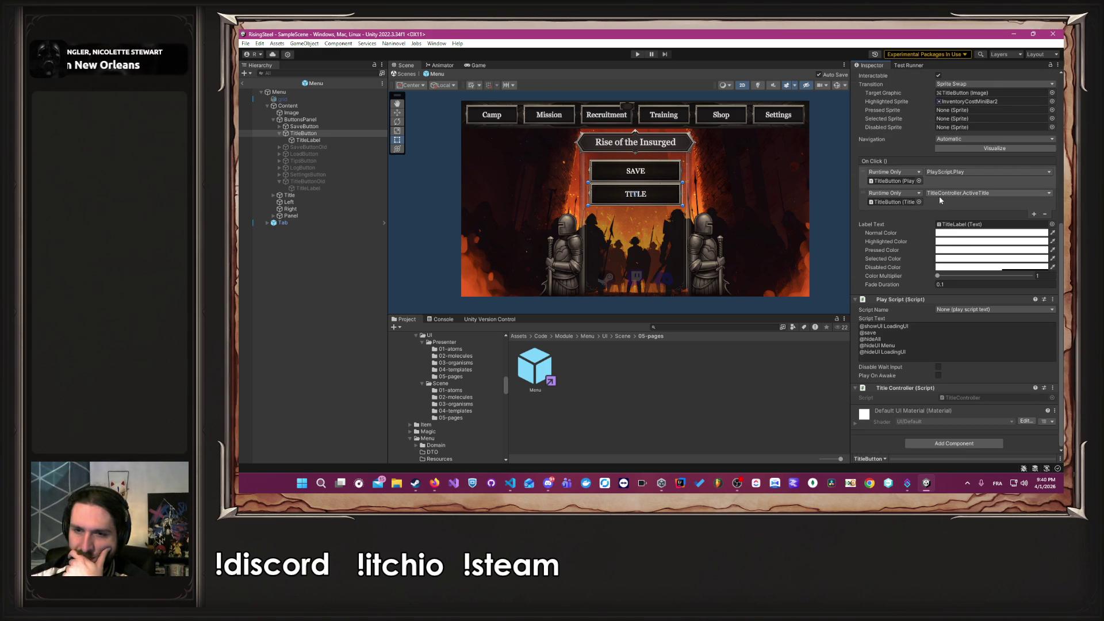
click(951, 350)
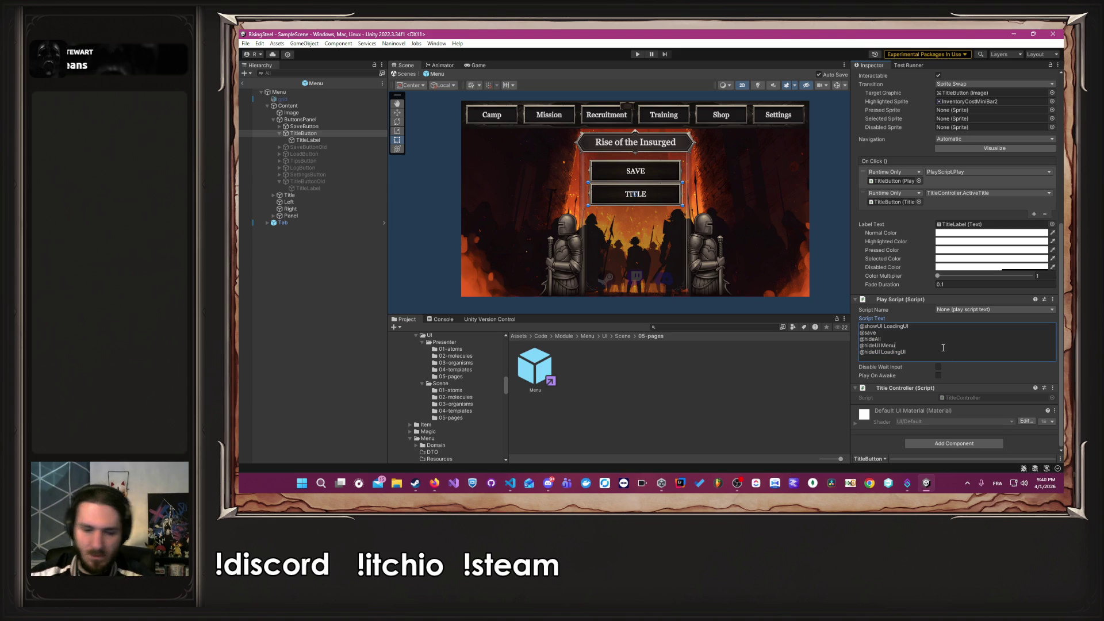
key(Return)
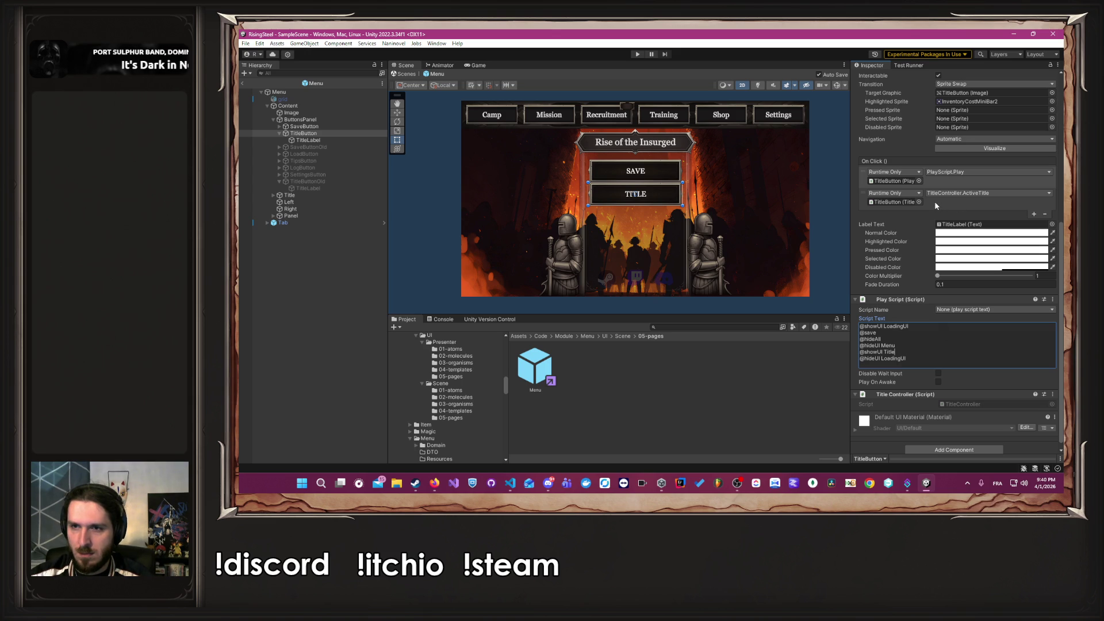
click(996, 194)
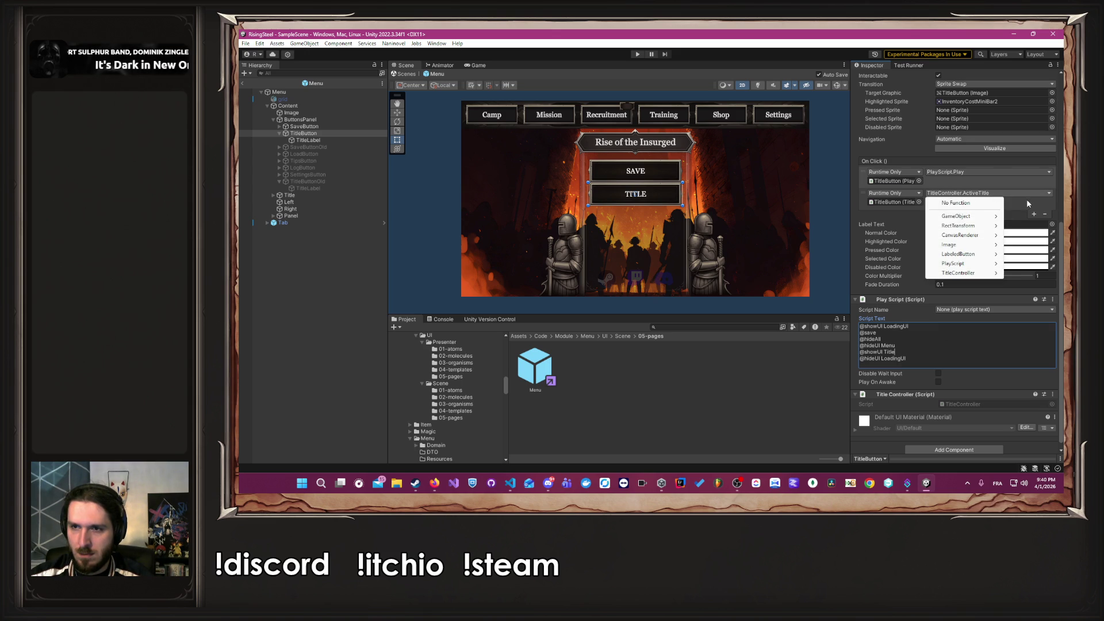
click(1025, 199)
click(909, 201)
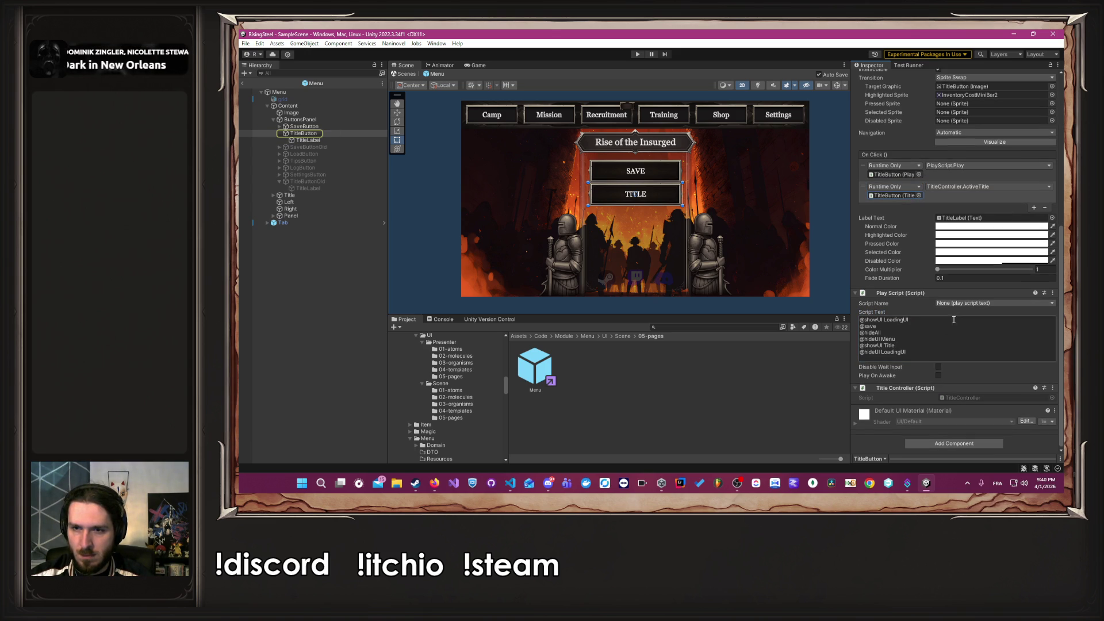
Locate the TitleController script in the Project window and open it in Visual Studio Code.
click(968, 404)
click(697, 365)
click(689, 368)
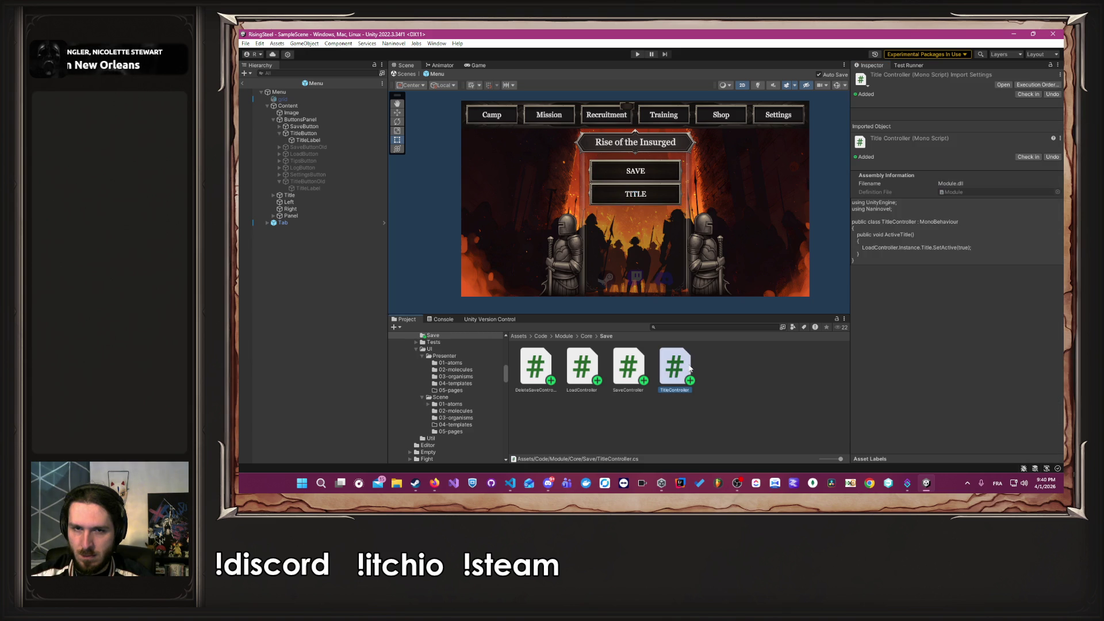
double_click(690, 368)
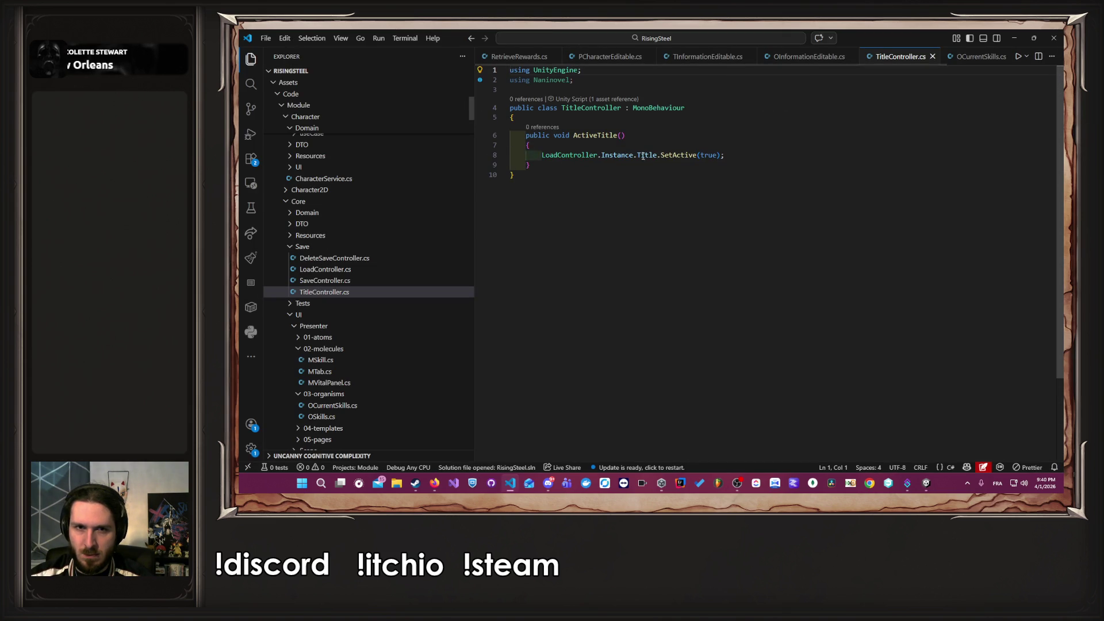
Comment out LoadController.Instance.Title.SetActive(true) in ActiveTitle, then minimize VS Code.
click(677, 156)
key(ctrl+slash)
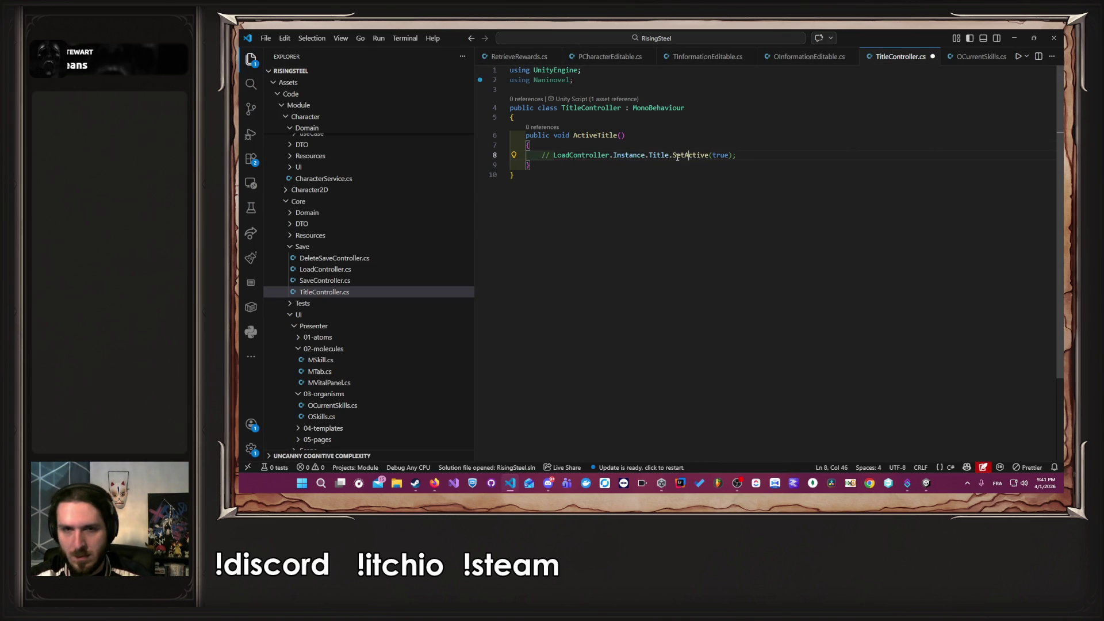
click(1015, 38)
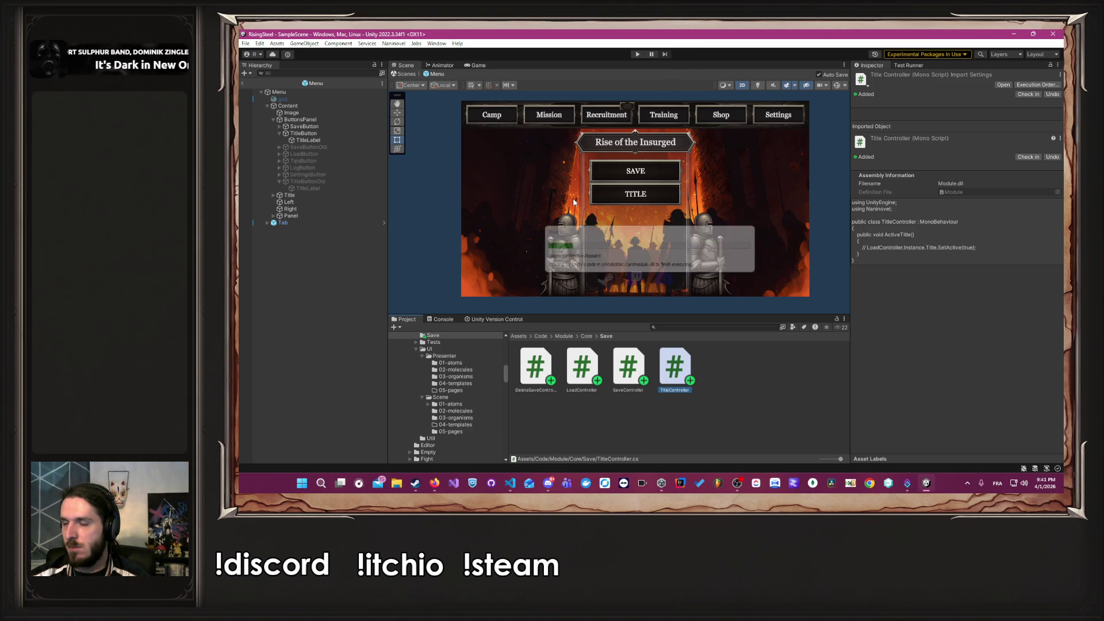
Start a play test in Unity with the recompiled TitleController script.
click(638, 54)
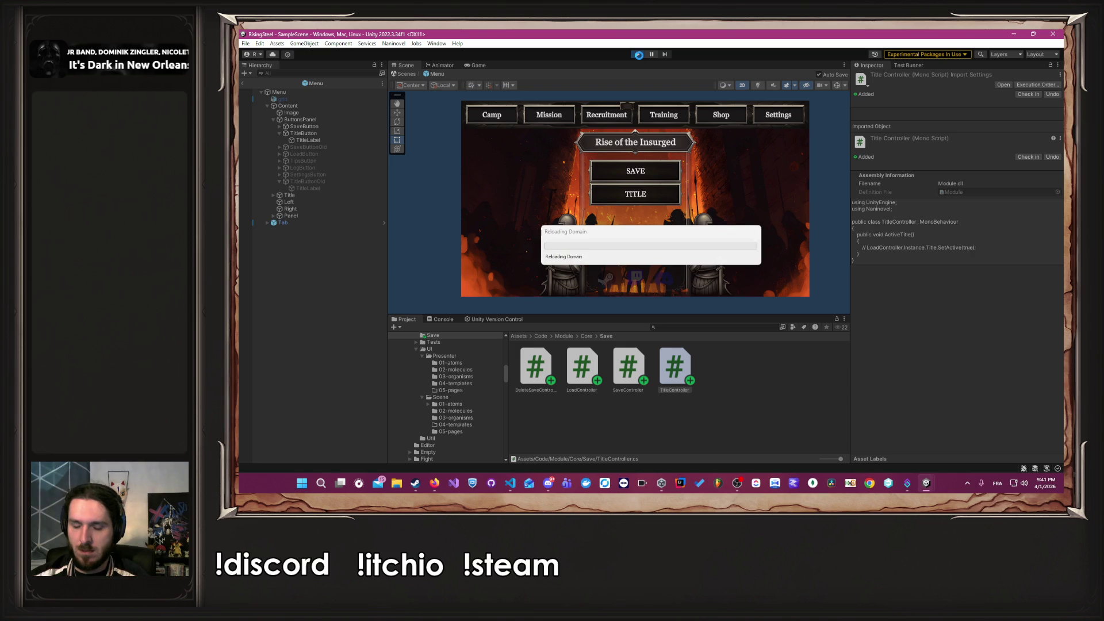
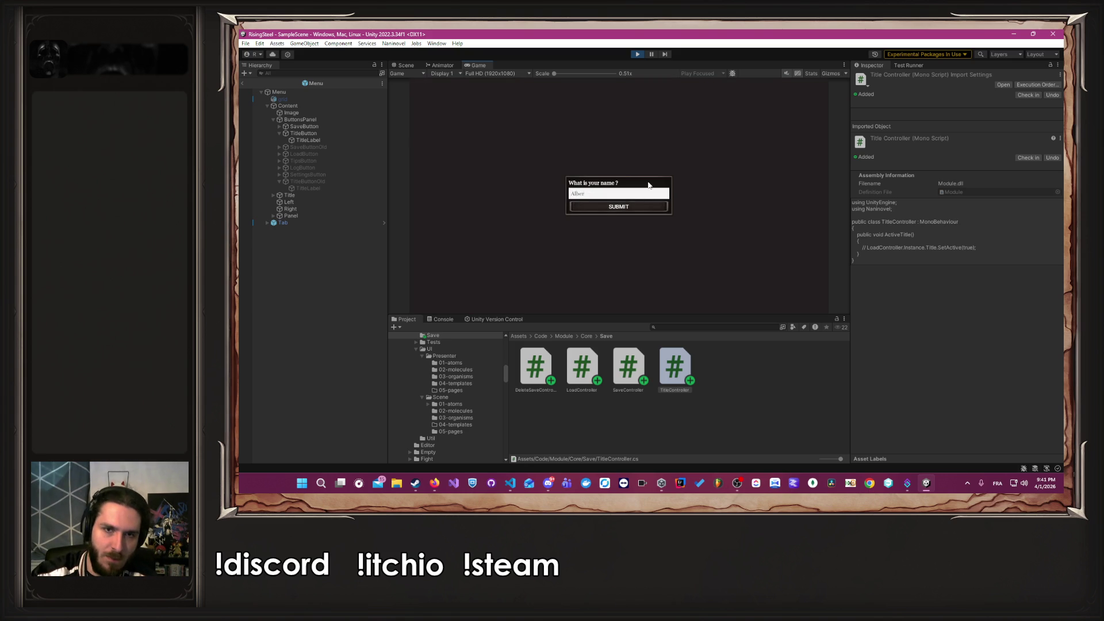
Reach the camp as the male character, return to the title via Settings' TITLE, and exit Play mode.
key(Return)
click(719, 146)
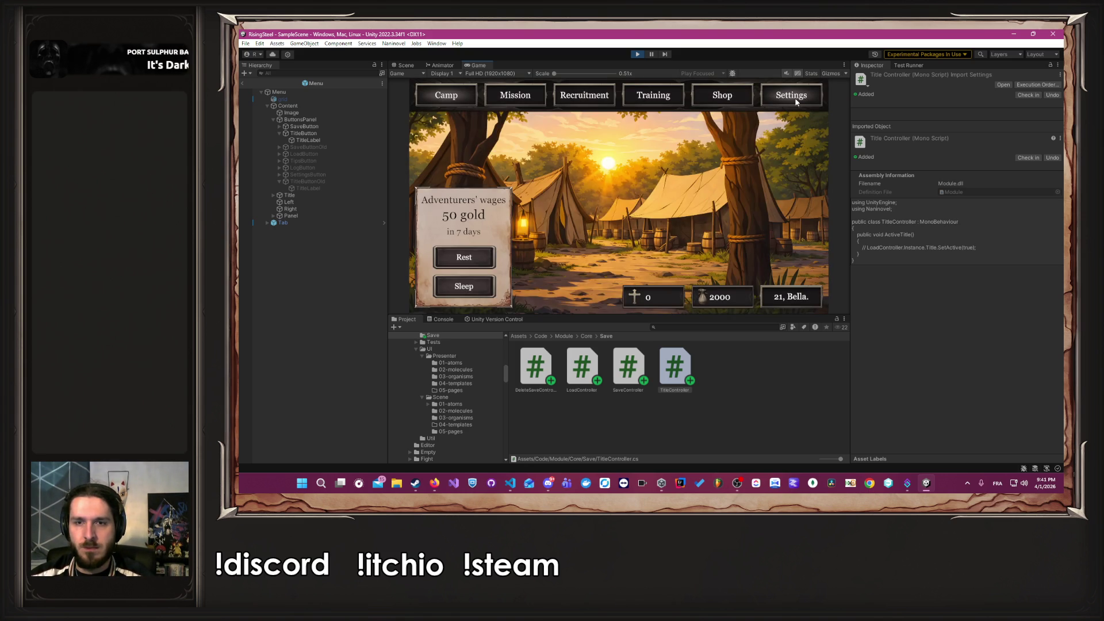
click(797, 102)
click(616, 189)
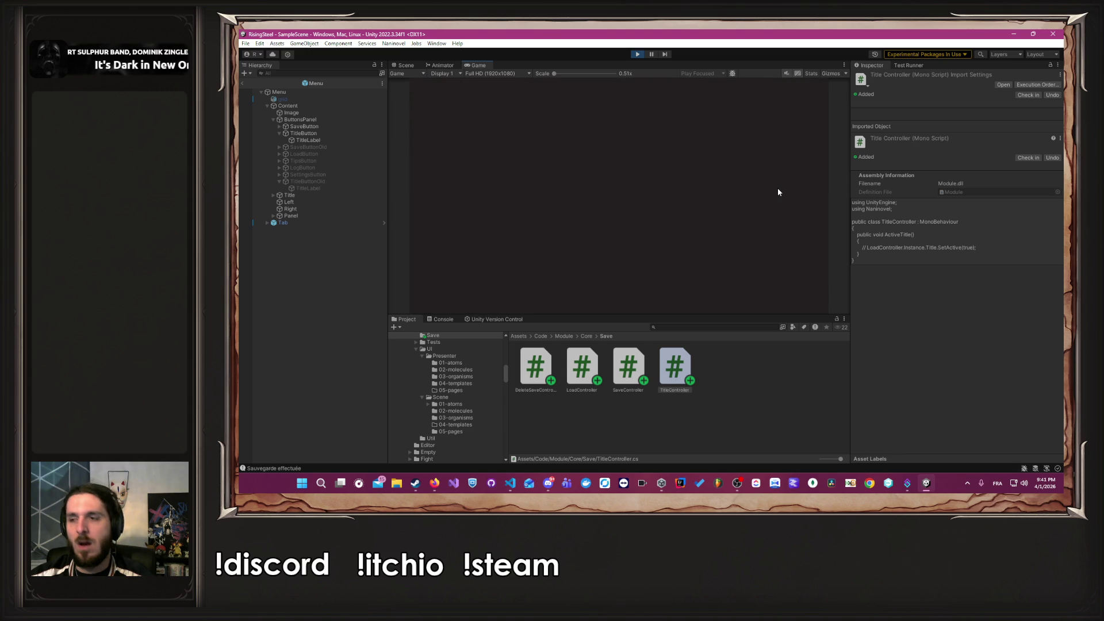
click(637, 55)
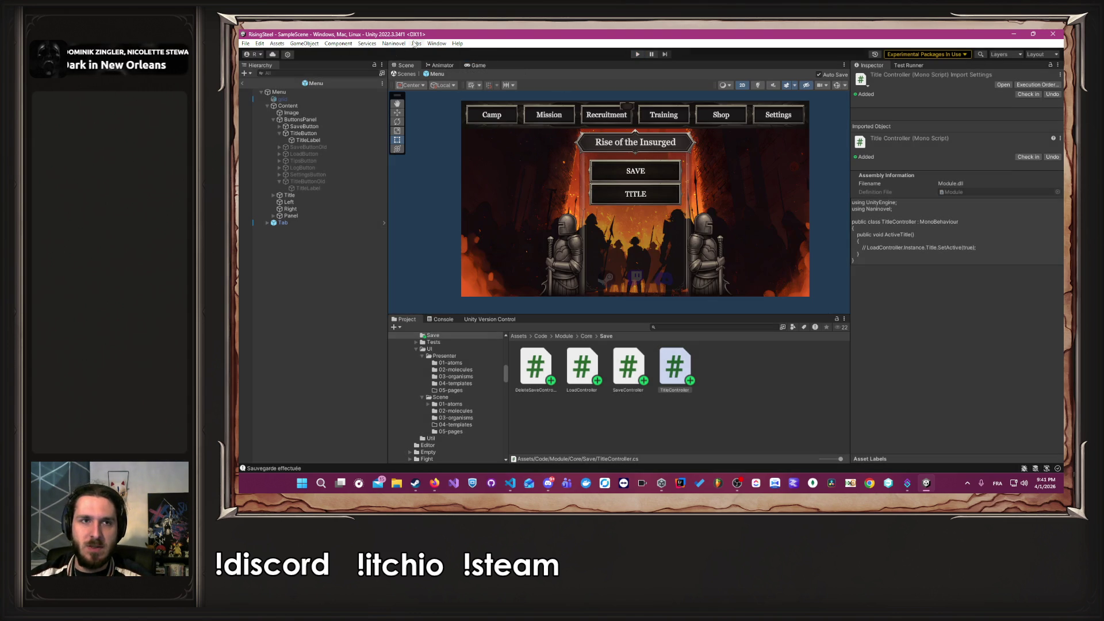
Look up the TitleUI entry in Naninovel's UI resources and reveal its prefab.
click(396, 44)
mouse_move(448, 96)
click(516, 171)
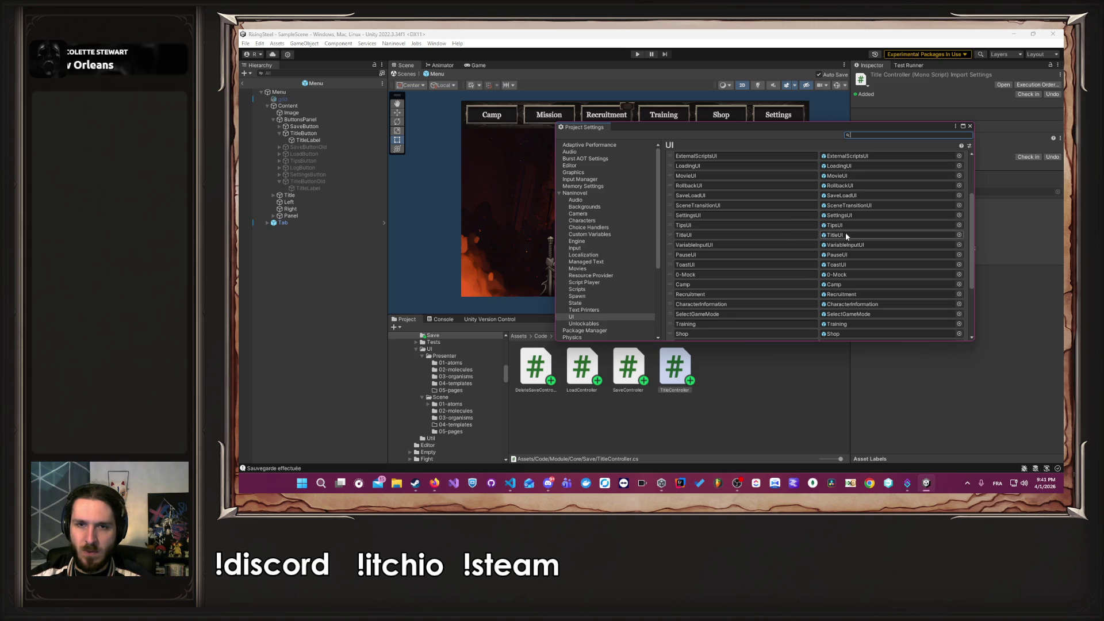
click(846, 235)
click(805, 234)
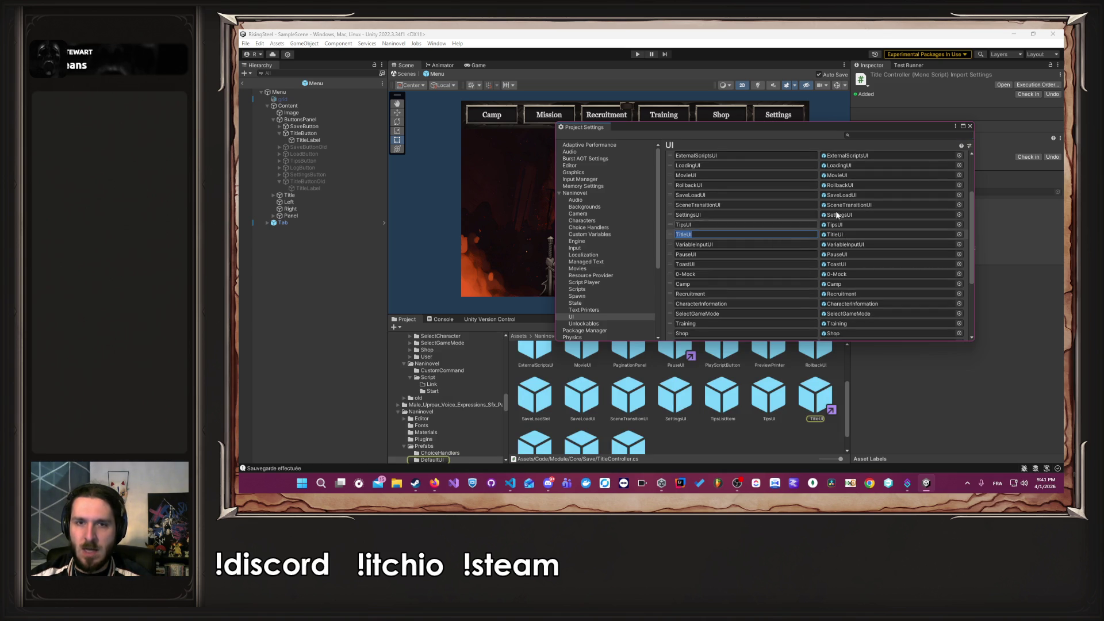
click(969, 126)
Inspect the TitleButton's Play Script text, then start Play mode.
click(303, 133)
scroll(955, 322, down, 5)
click(903, 352)
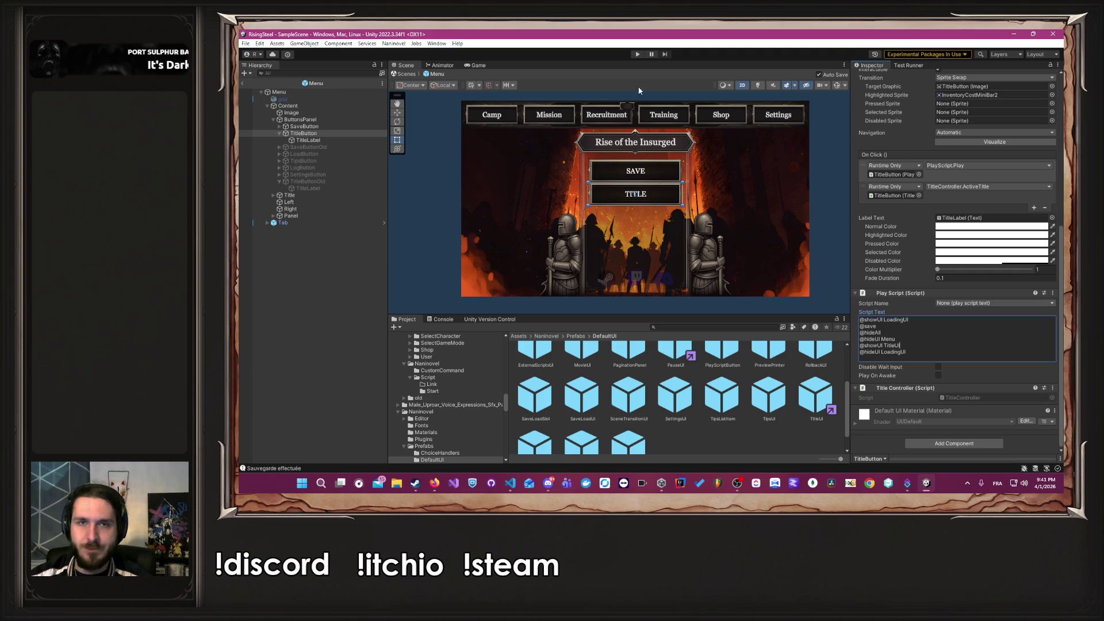
click(637, 55)
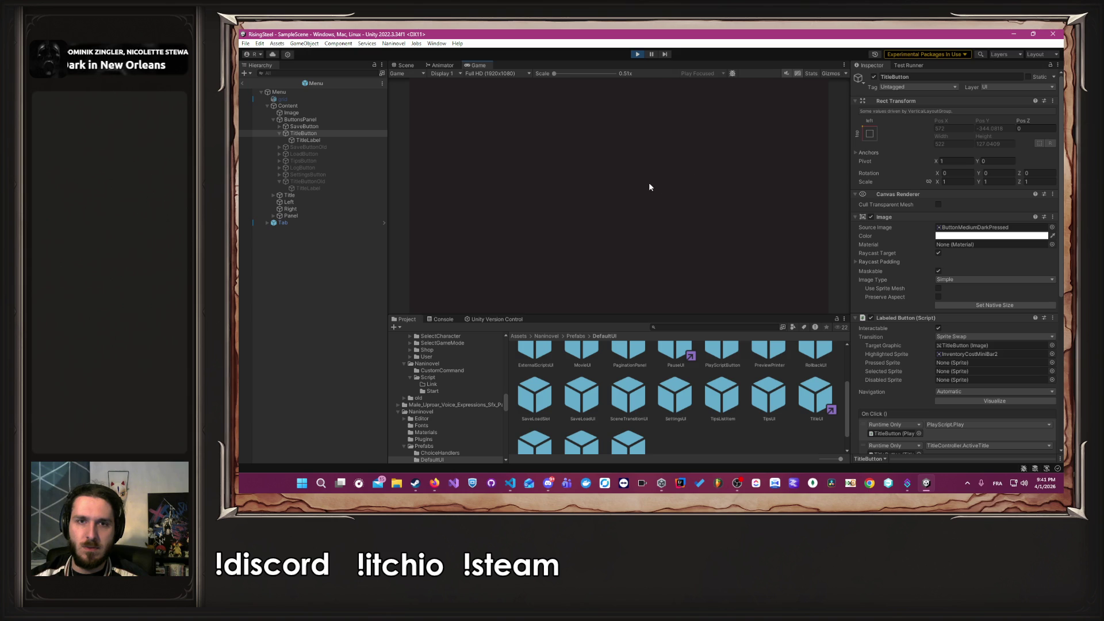
Start a new game, pick the male character, and go back to the title screen.
click(619, 147)
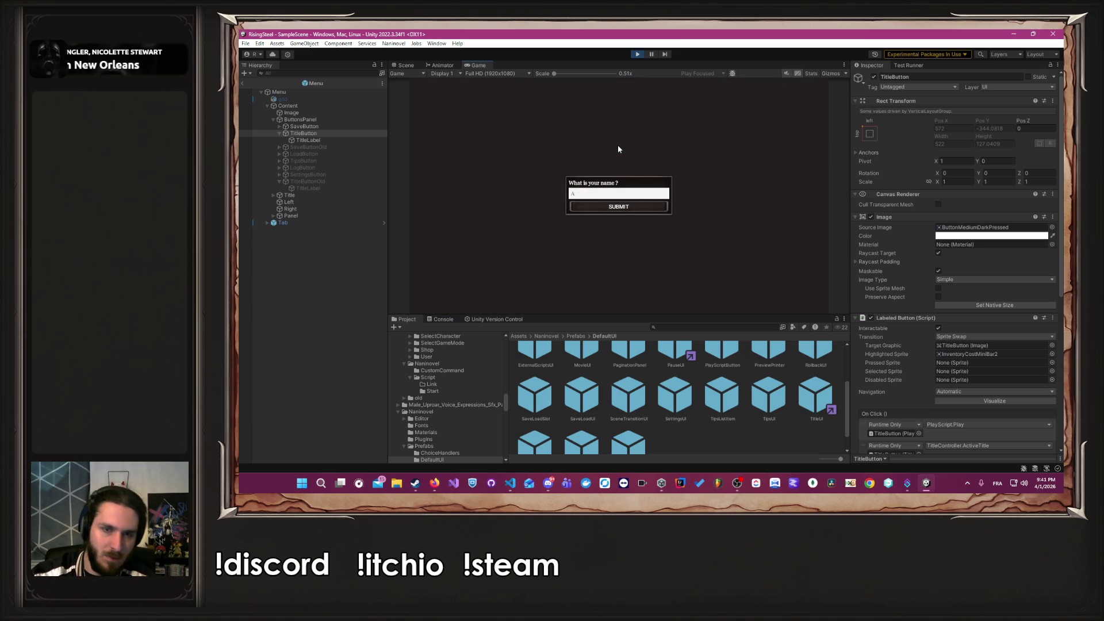
text(Alber)
key(Return)
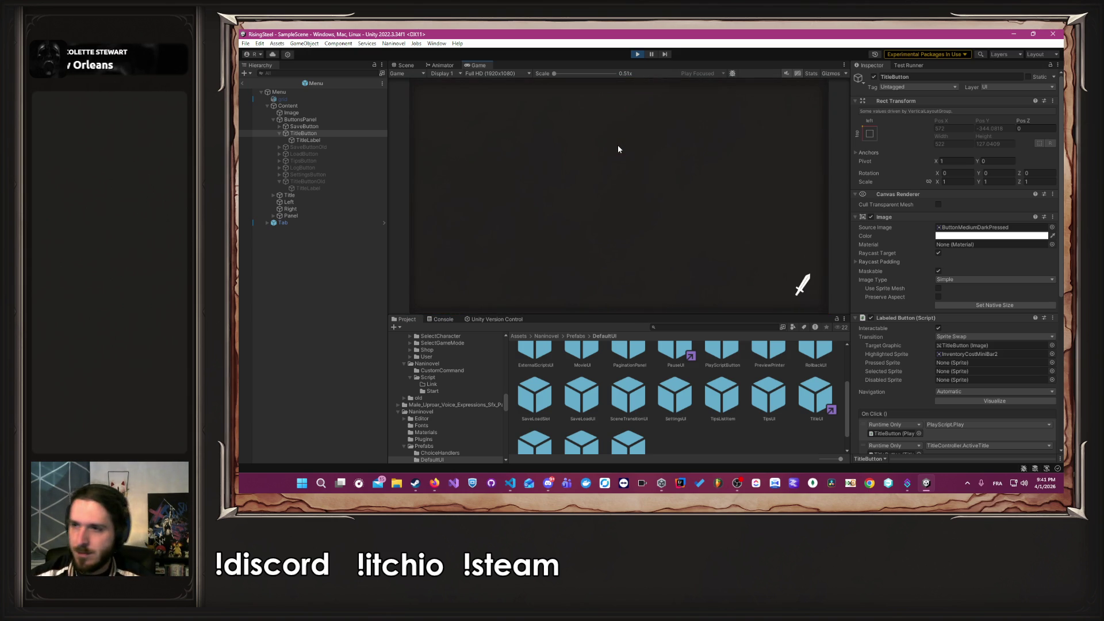
click(675, 169)
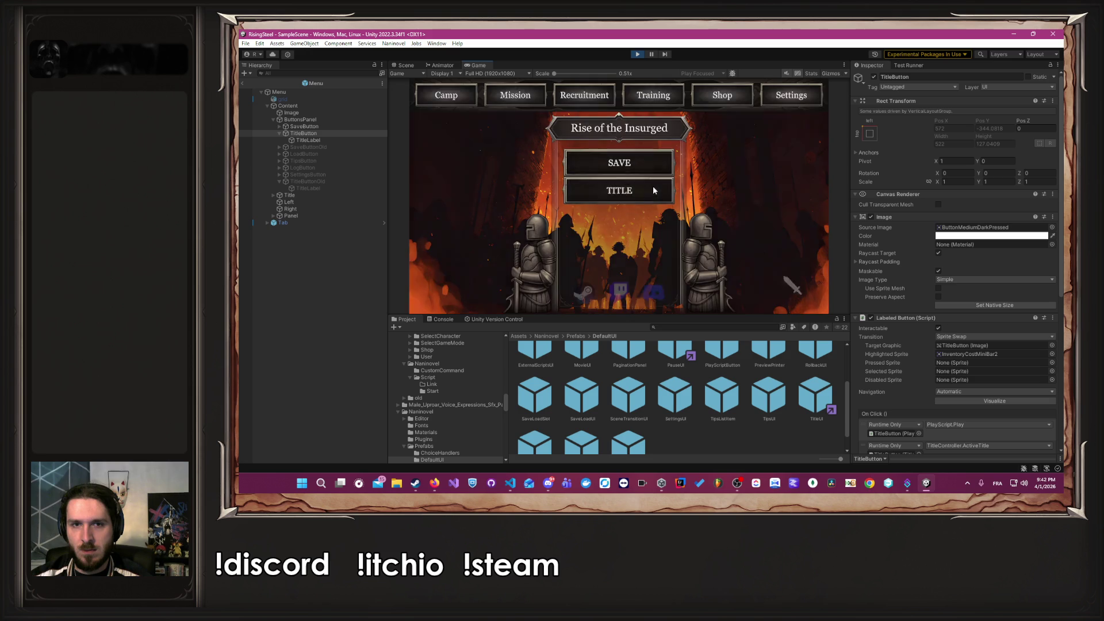
click(653, 186)
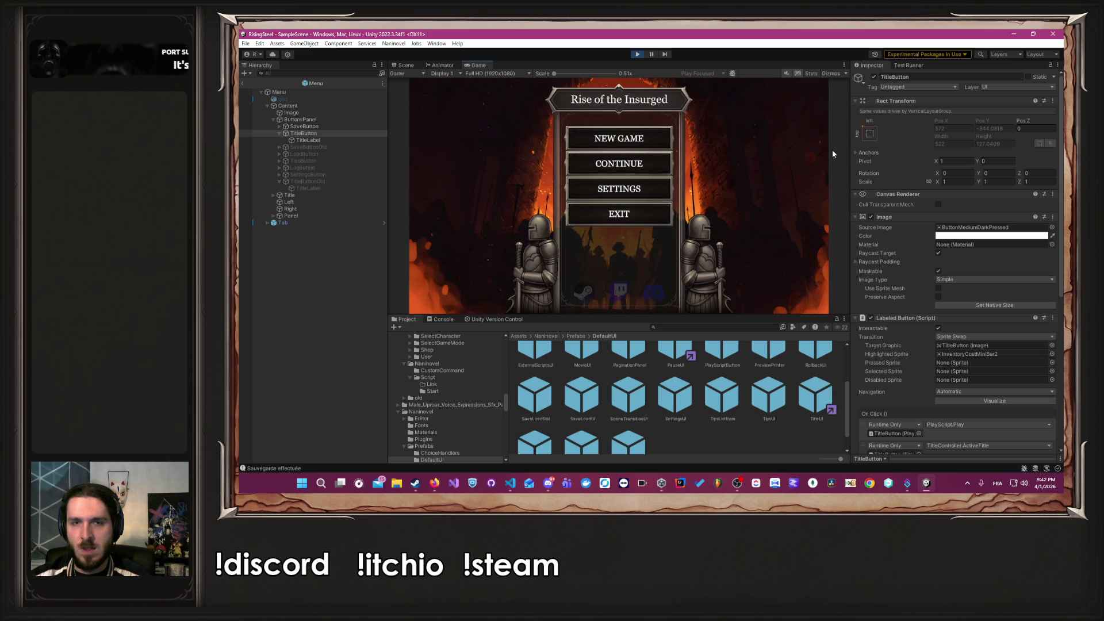
Continue the saved game, return to the title from the pause menu, and switch to VS Code.
click(598, 164)
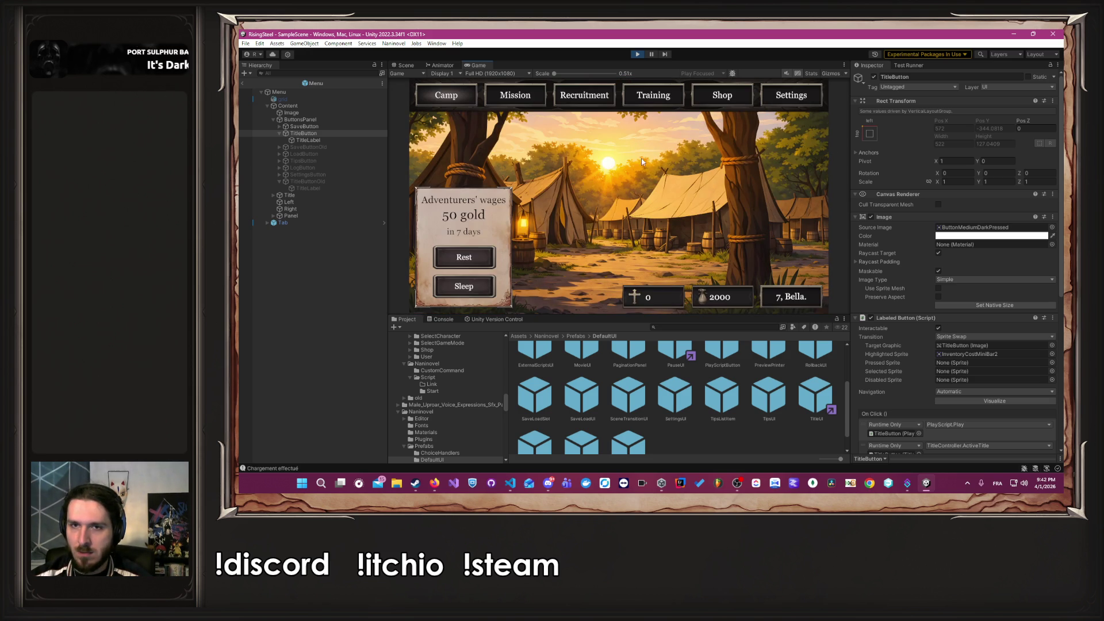
key(Escape)
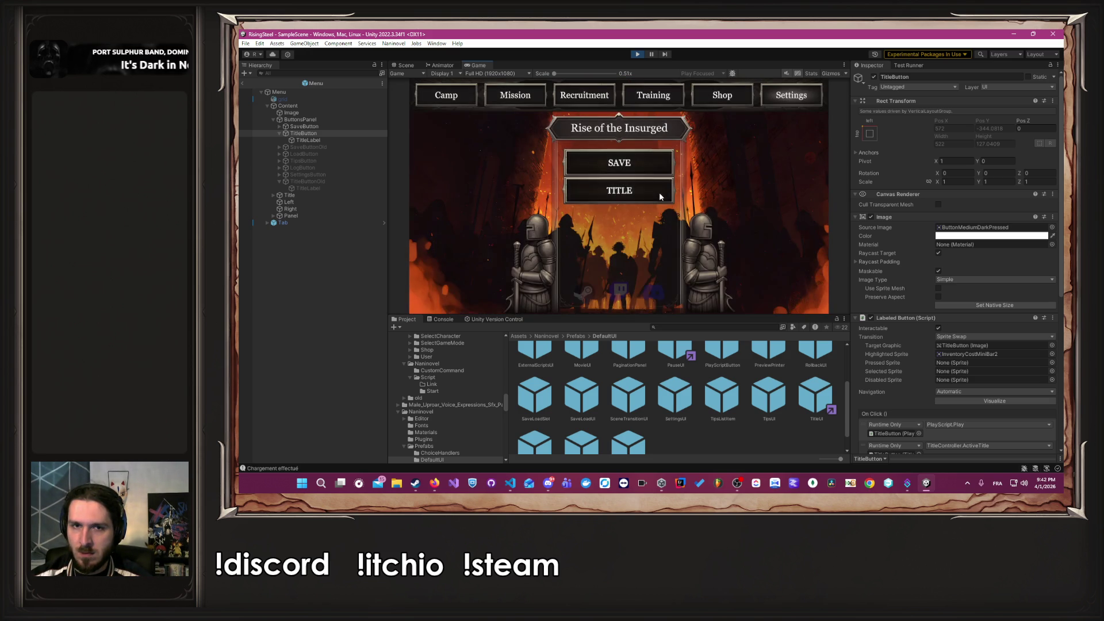
click(655, 188)
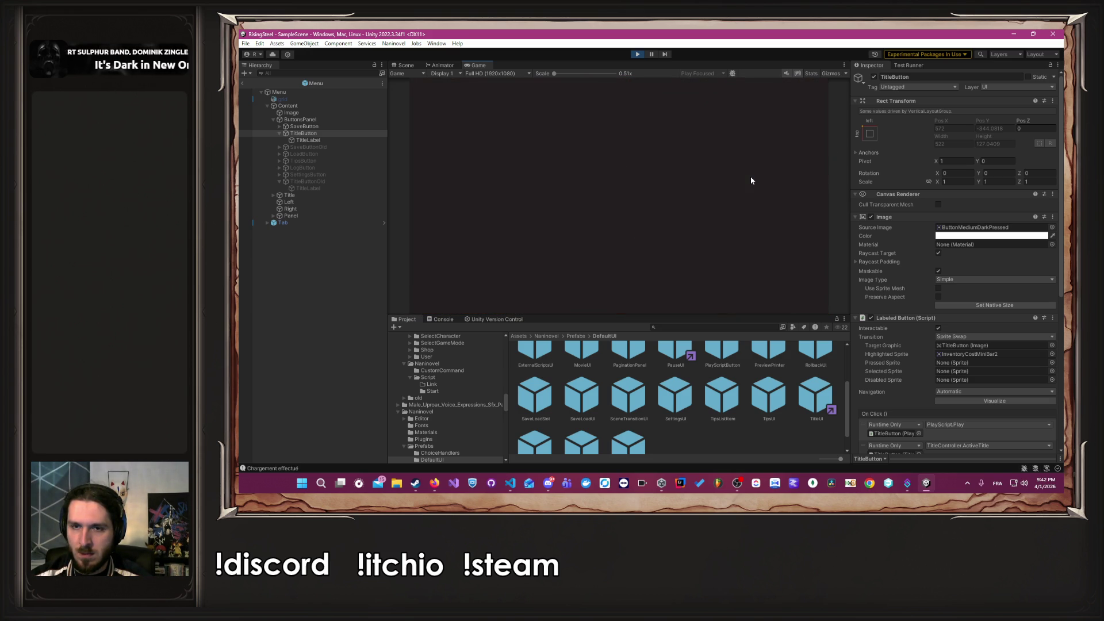
key(alt+Tab)
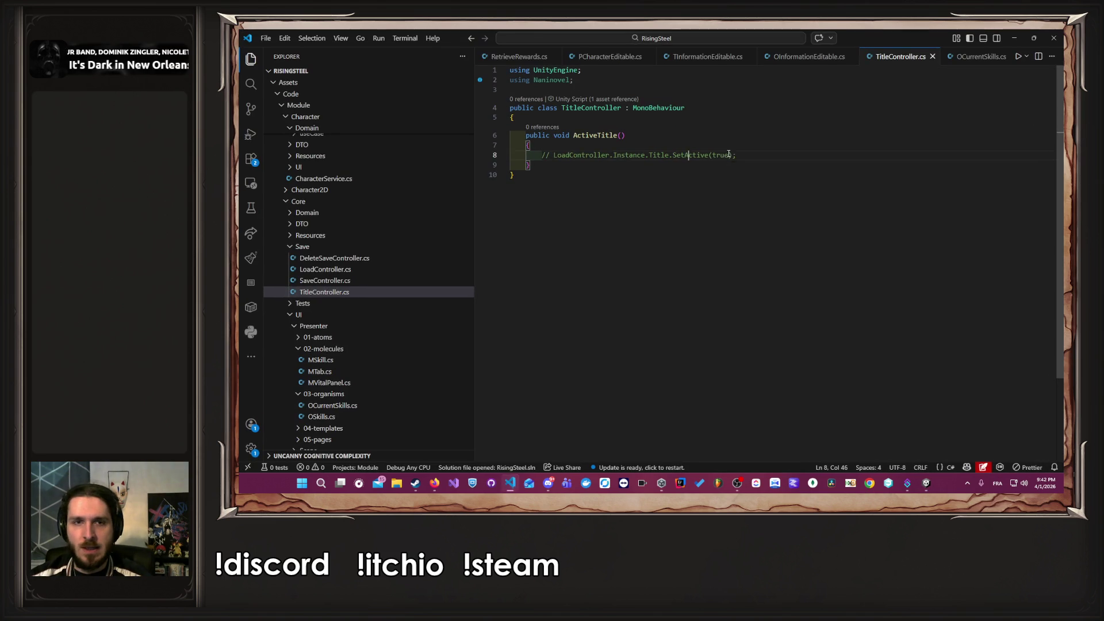
Save TitleController.cs with its SetActive line commented out and return to Unity.
key(ctrl+s)
key(alt+Tab)
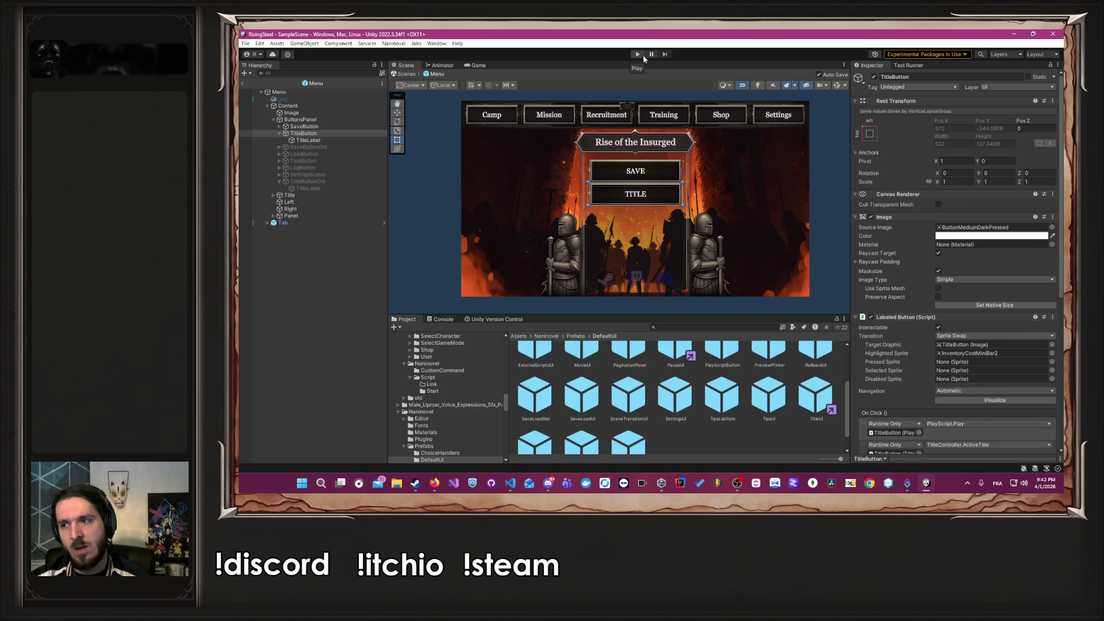
Open the TitleUI prefab from Naninovel's UI resources and select its ContinueButton.
click(433, 129)
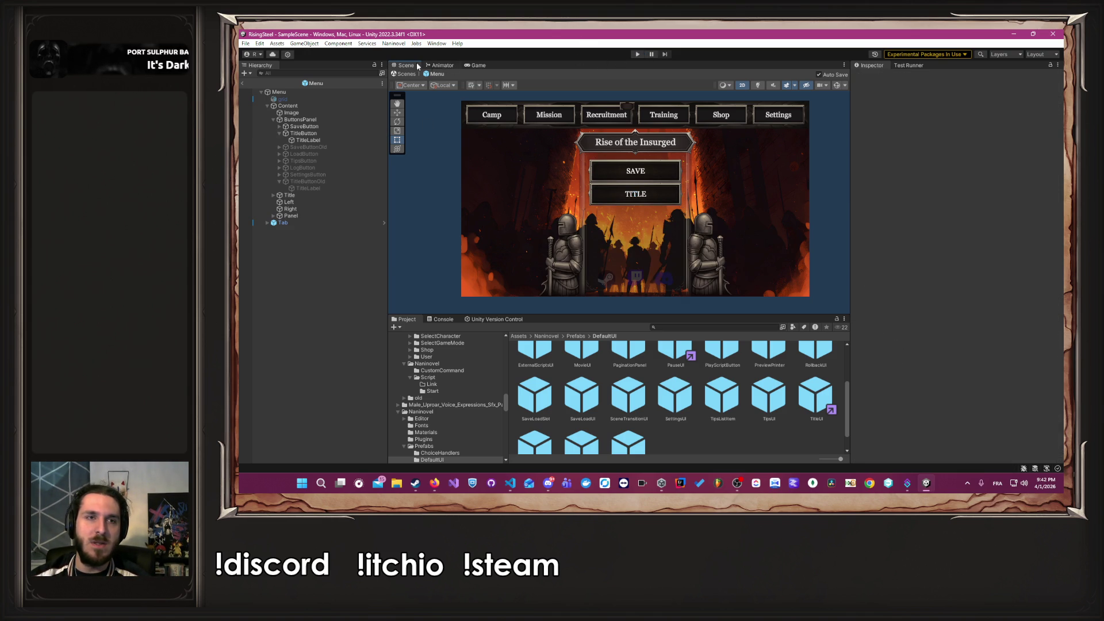
click(393, 43)
mouse_move(460, 94)
click(534, 171)
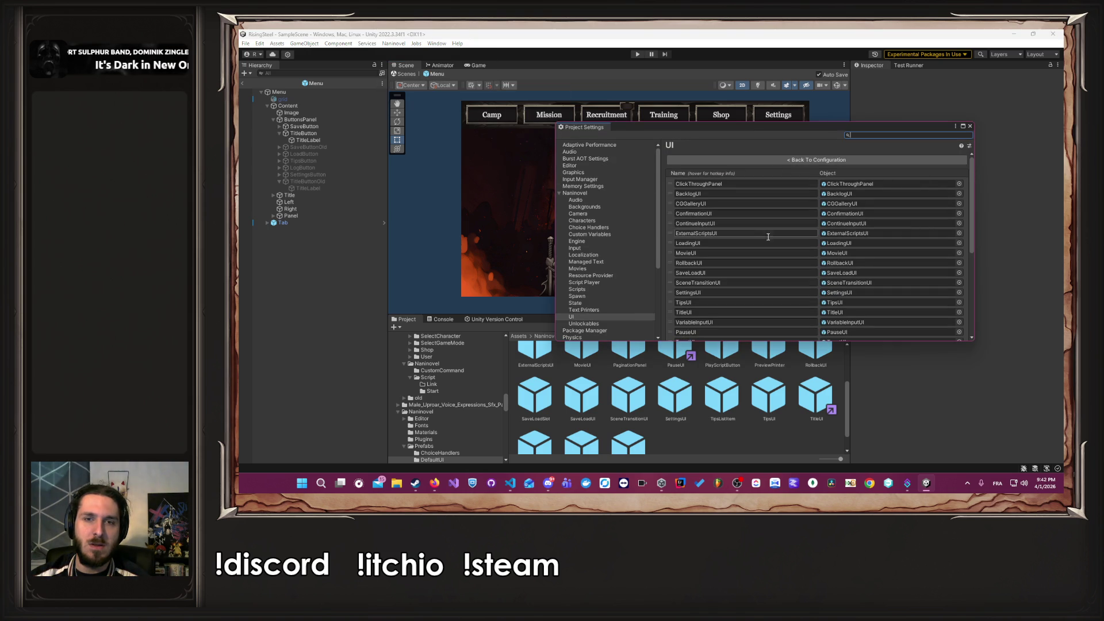
double_click(848, 312)
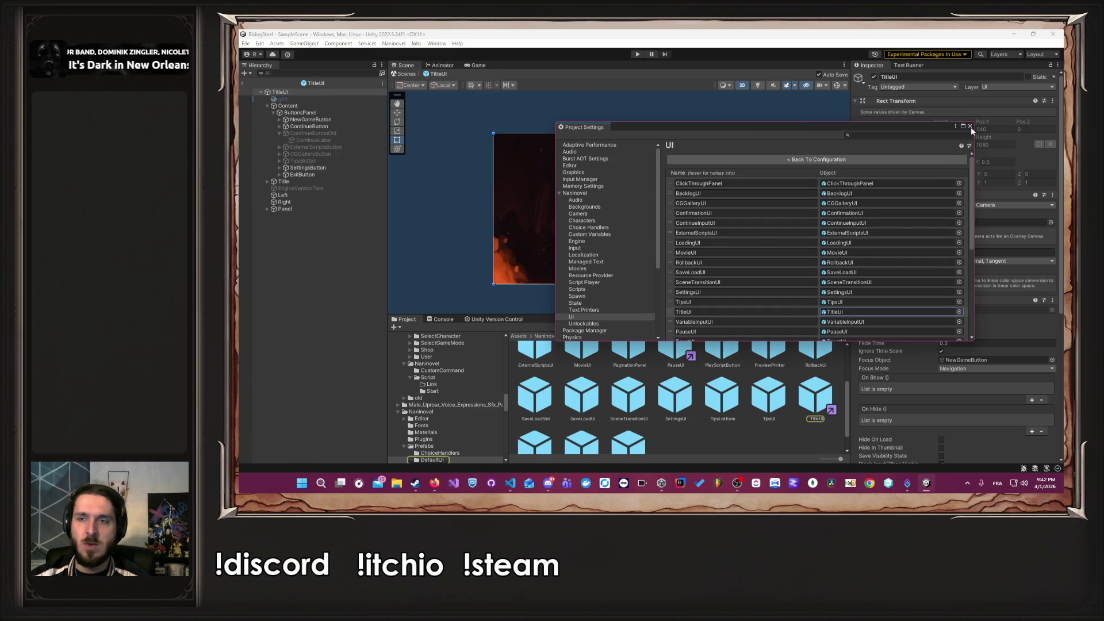
click(970, 126)
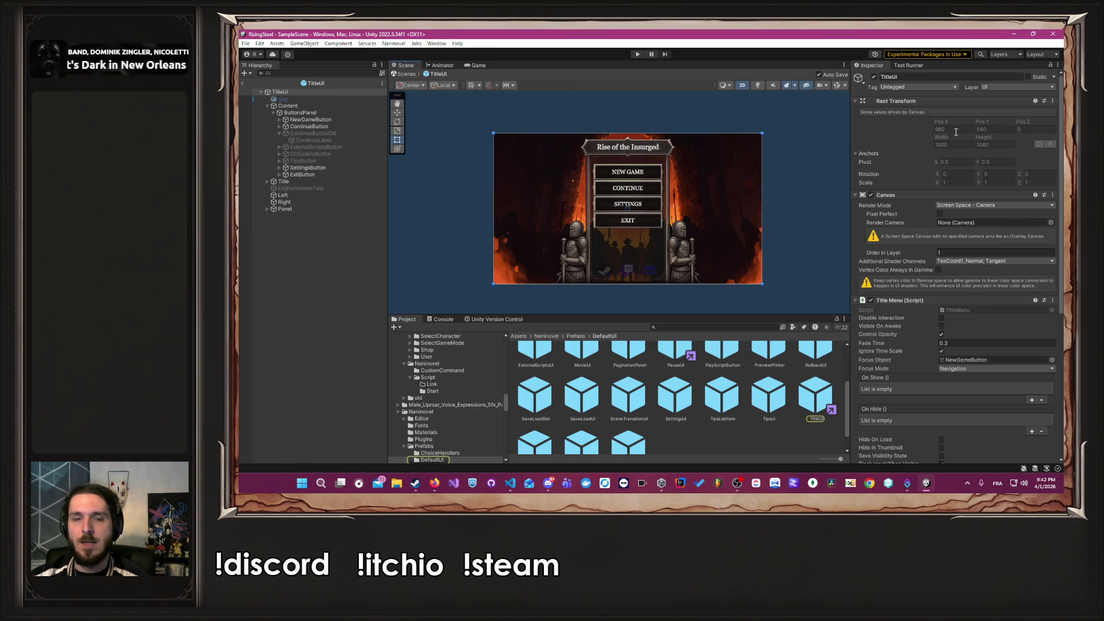
click(319, 127)
scroll(941, 285, down, 5)
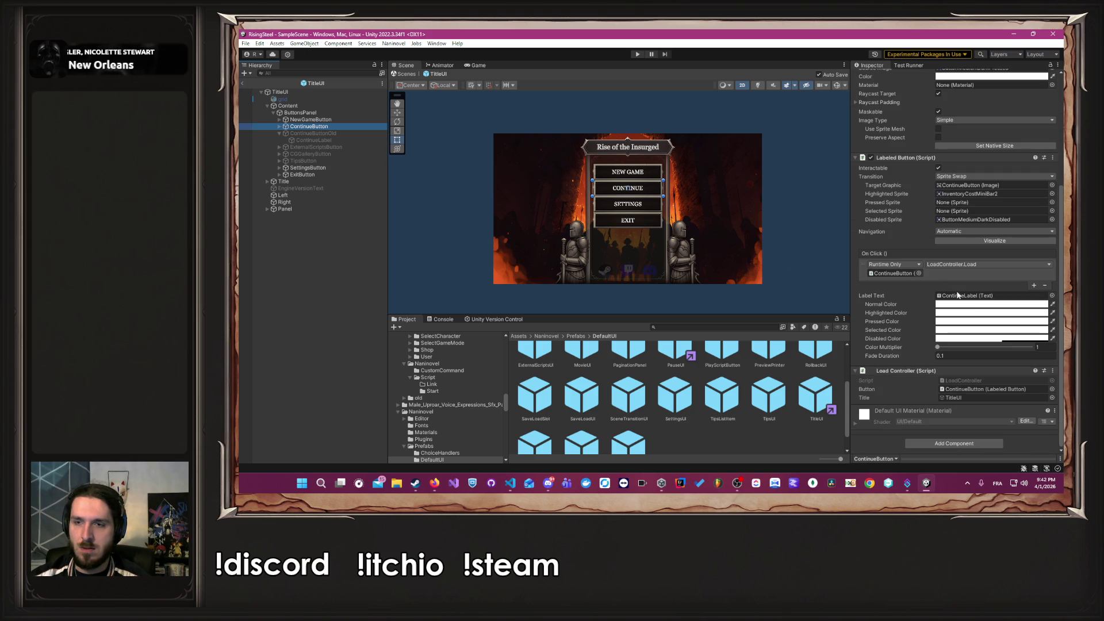
Add a Play Script component to the ContinueButton.
click(940, 446)
text(tit)
key(BackSpace)
key(BackSpace)
key(BackSpace)
text(Scrip)
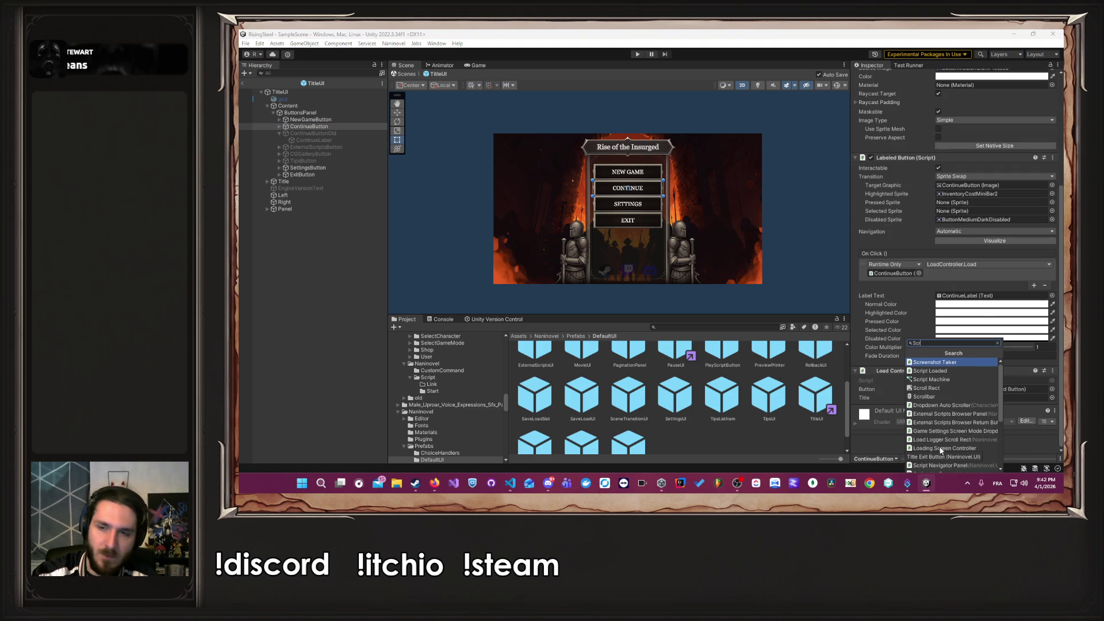
key(Down)
key(Down)
key(Down)
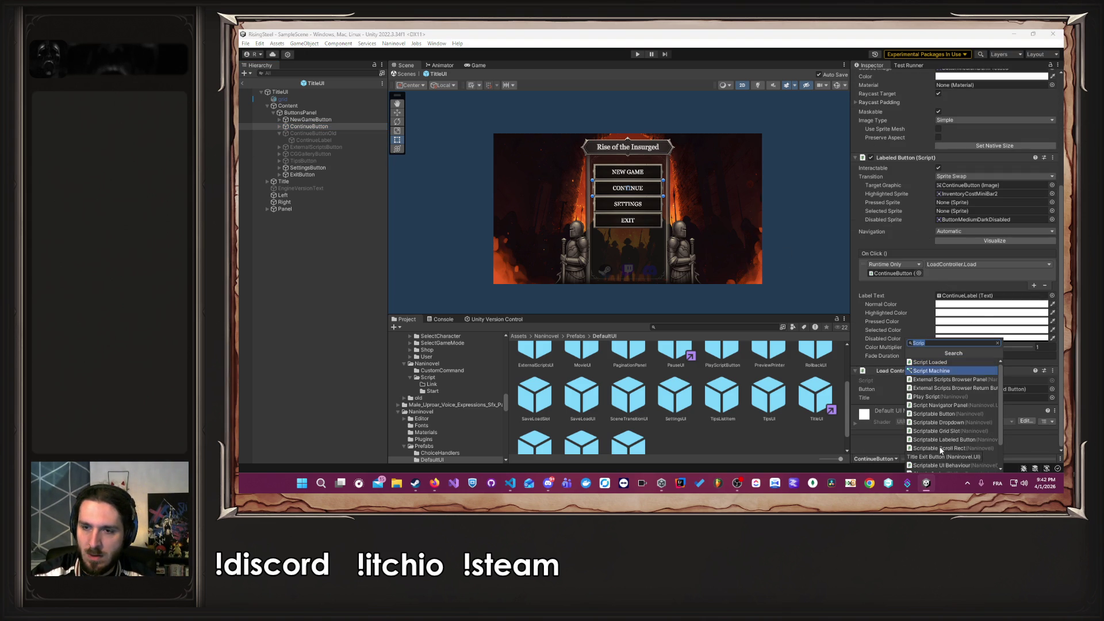
key(Return)
scroll(939, 403, down, 3)
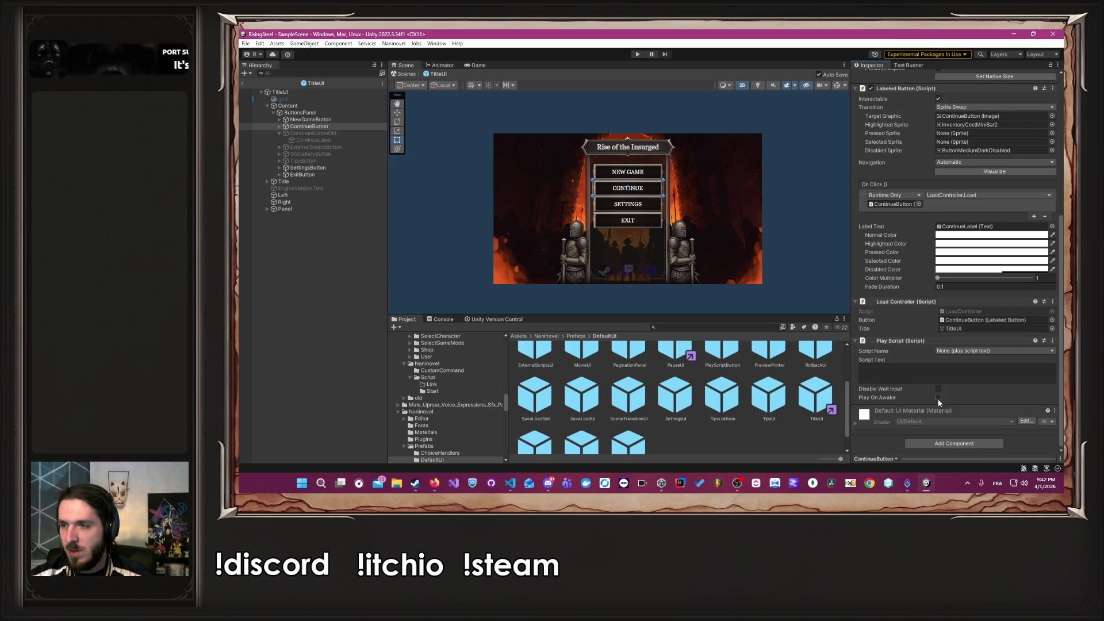
click(900, 374)
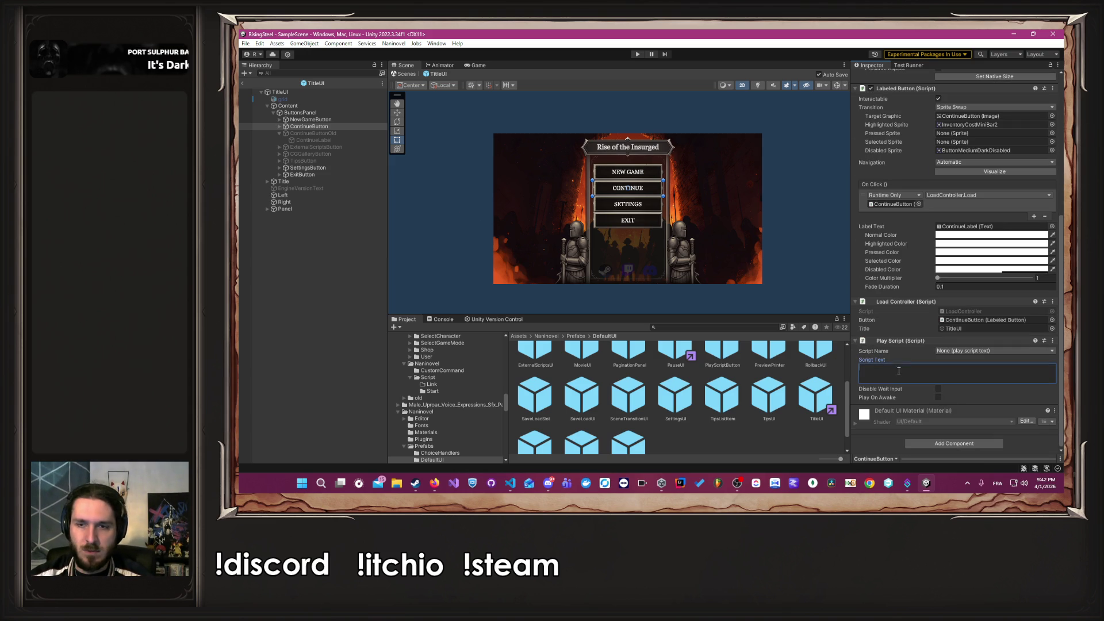
text(@hideUI TitleUI)
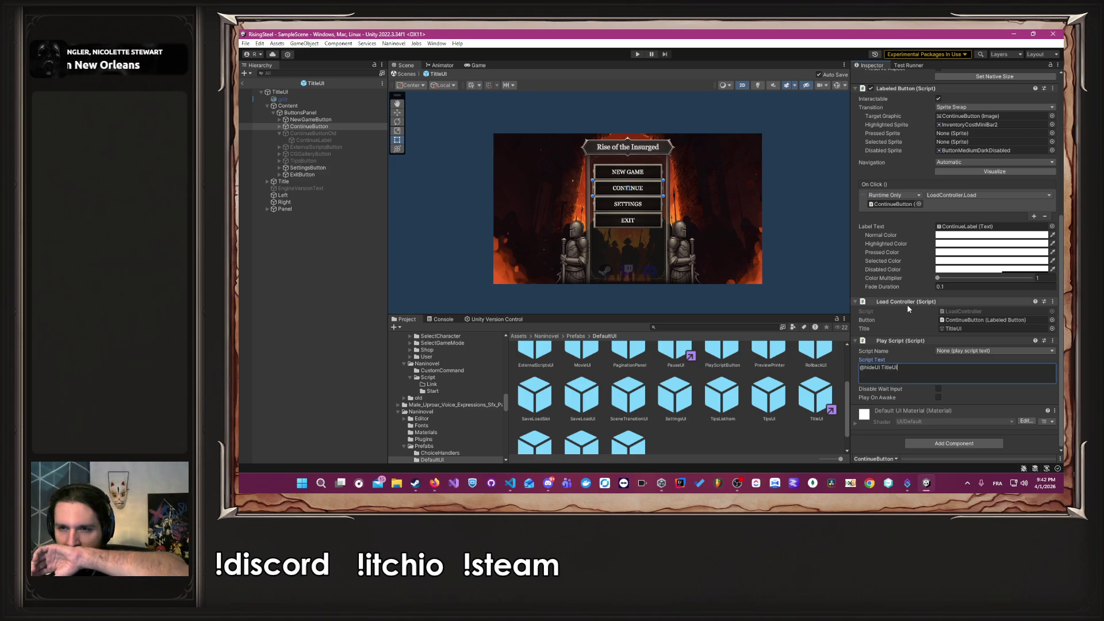
click(874, 205)
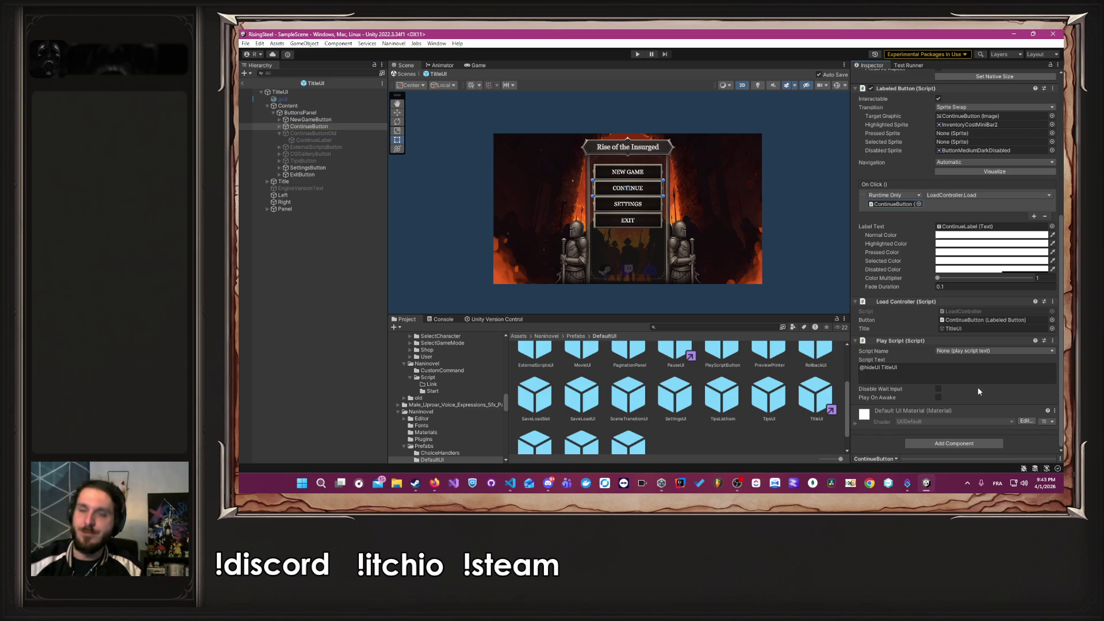
click(966, 311)
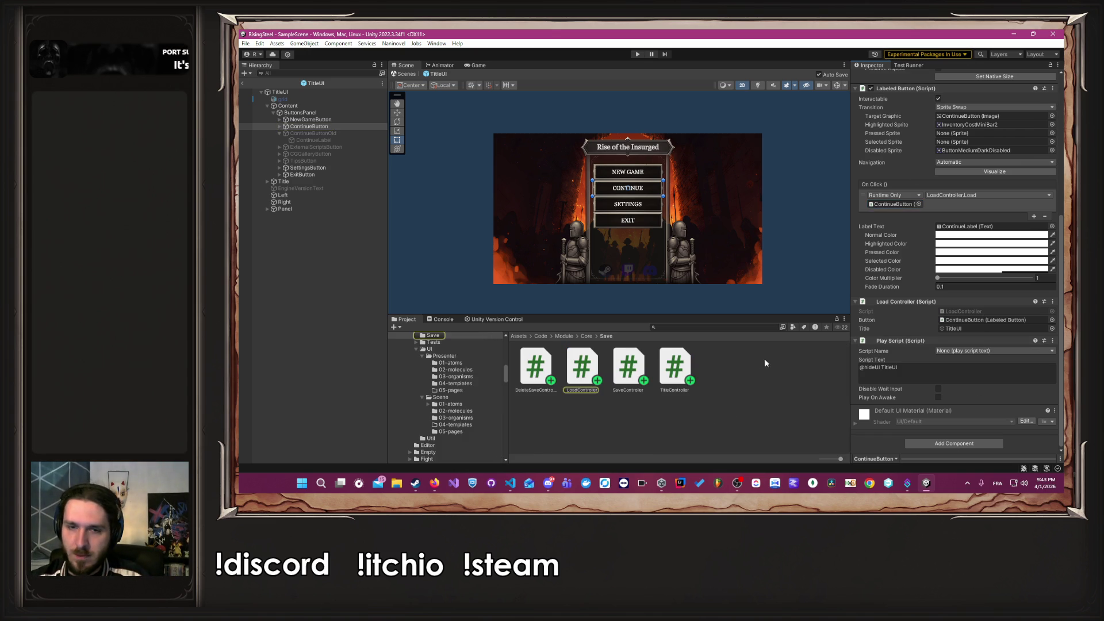
double_click(586, 377)
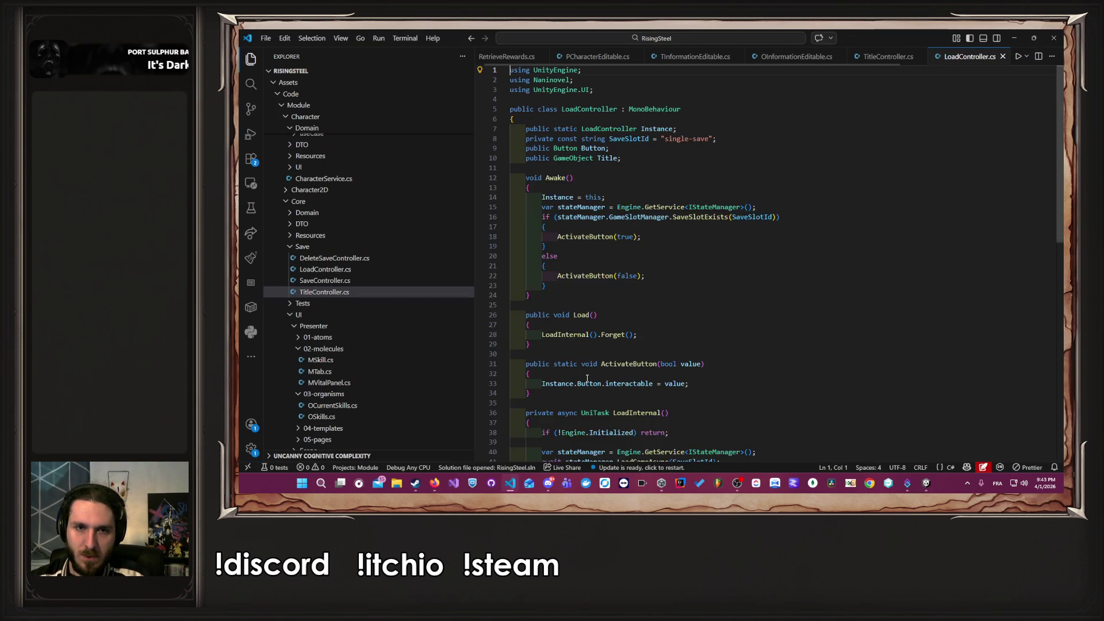
Comment out Title.SetActive(false) in LoadController.cs and switch back to Unity.
scroll(632, 368, down, 8)
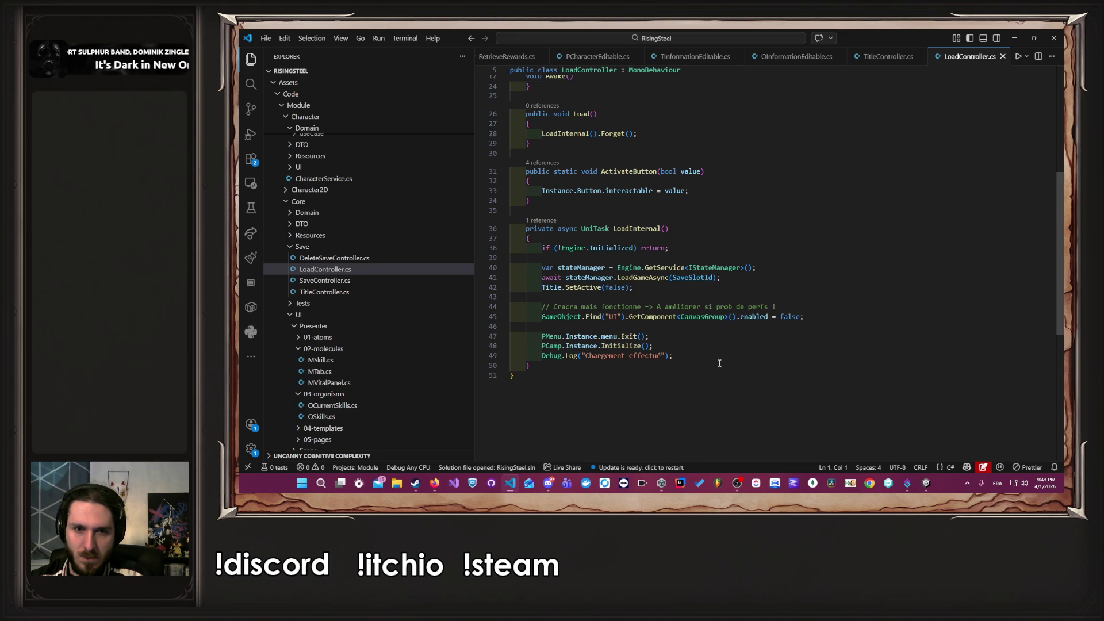
scroll(719, 363, up, 8)
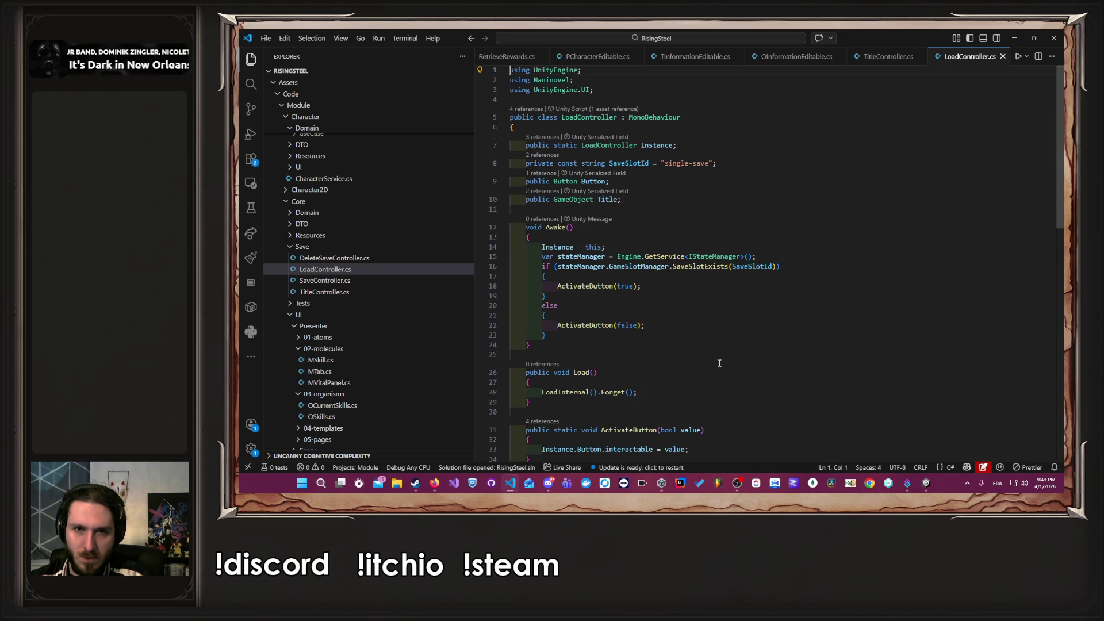
double_click(607, 199)
scroll(745, 256, down, 8)
click(737, 245)
key(ctrl+slash)
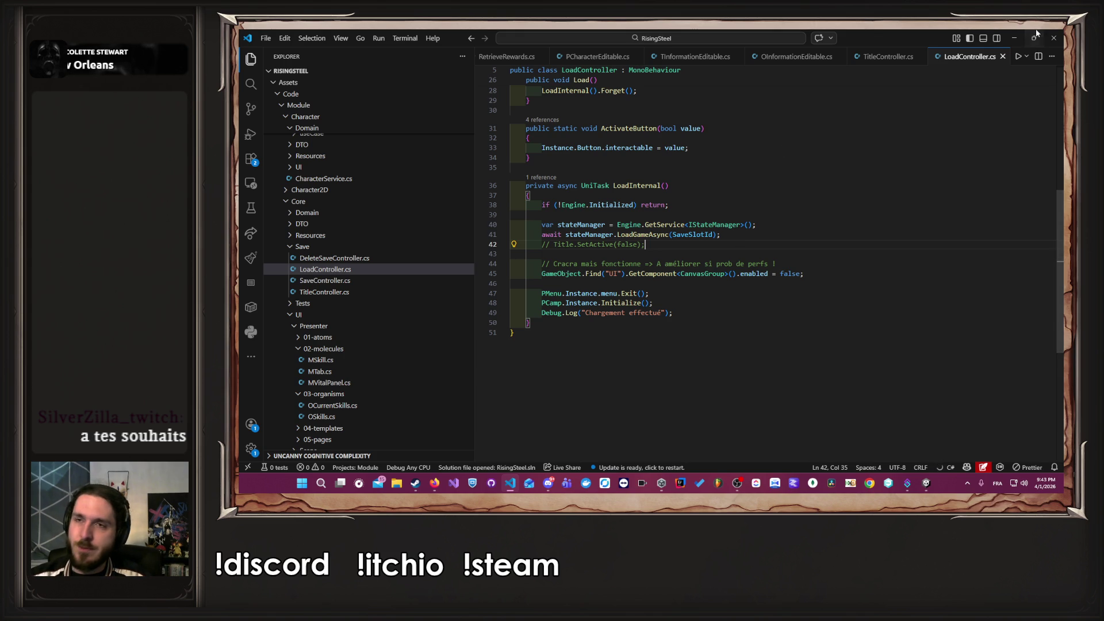
click(1015, 38)
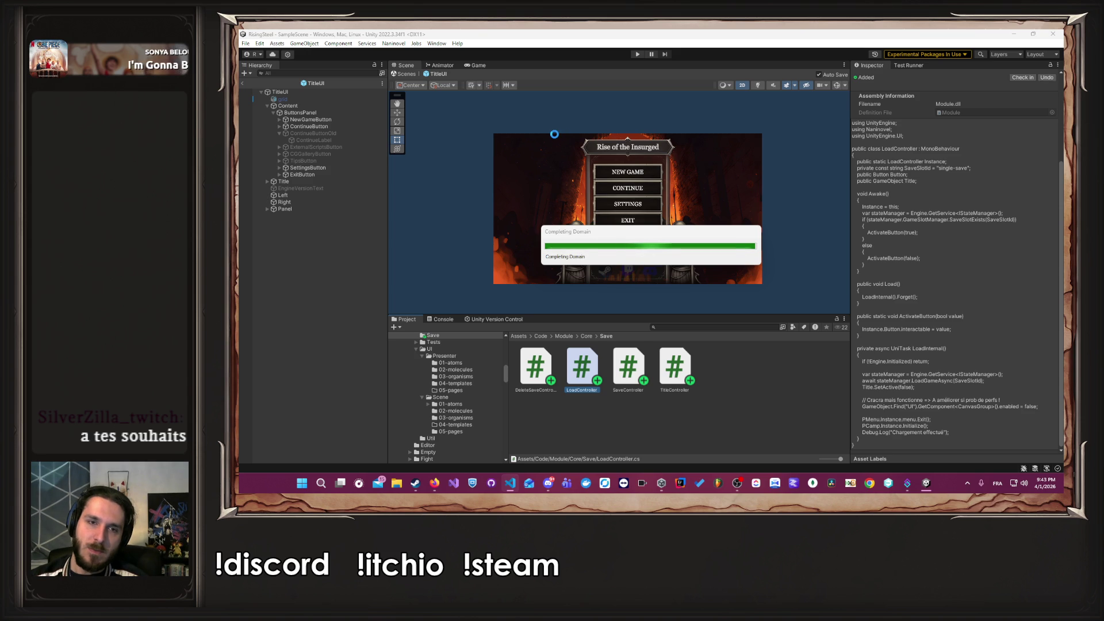
Test in Play mode that CONTINUE loads the saved camp screen, then stop.
click(637, 54)
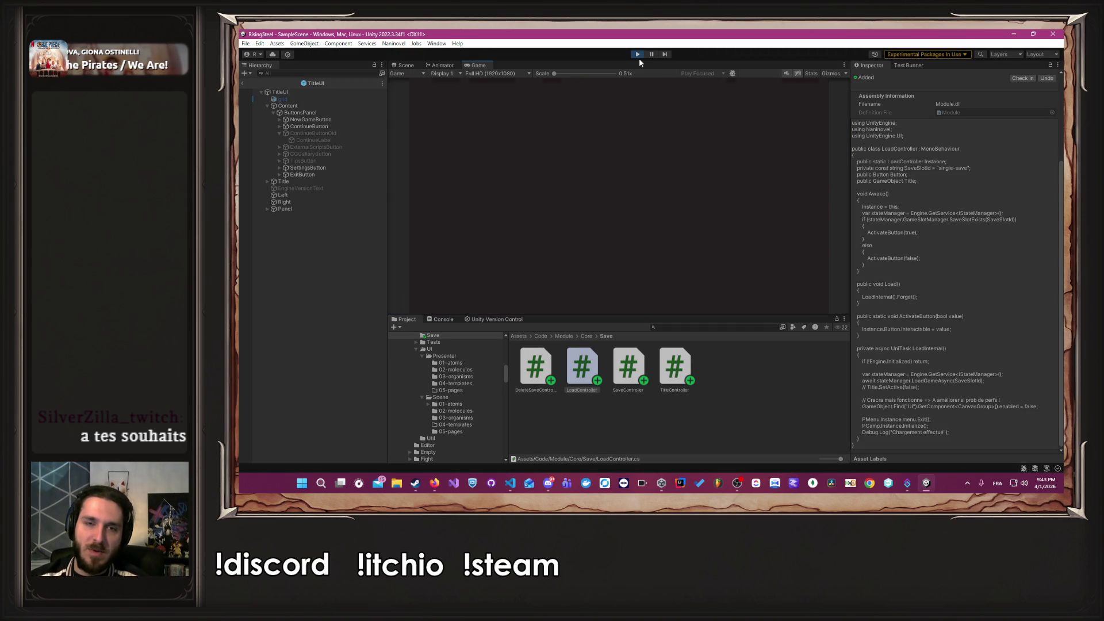
click(637, 167)
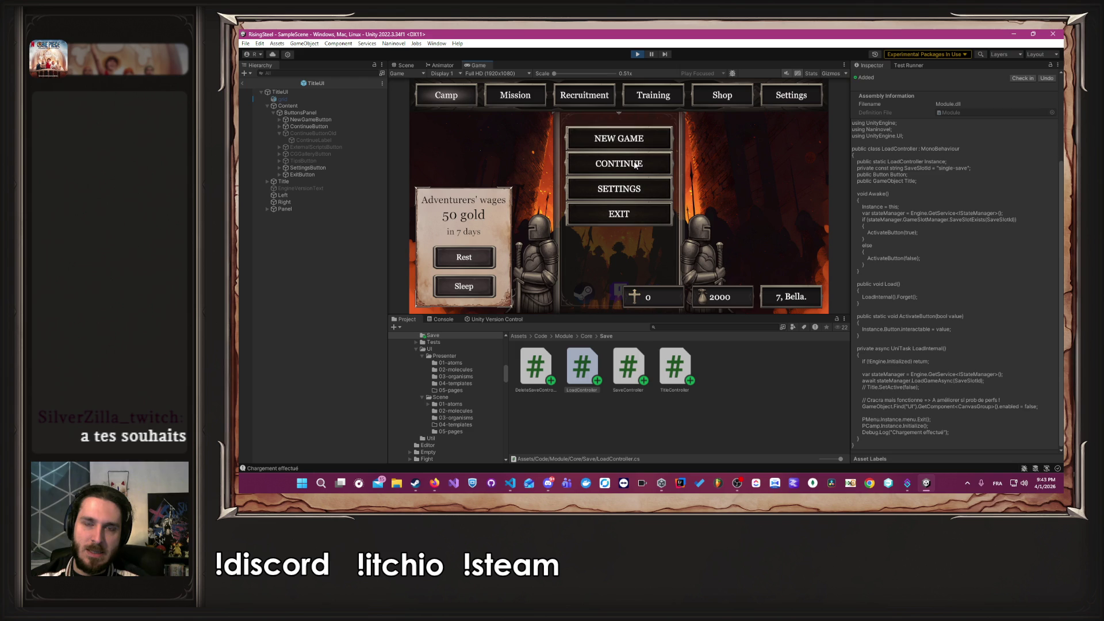
click(635, 54)
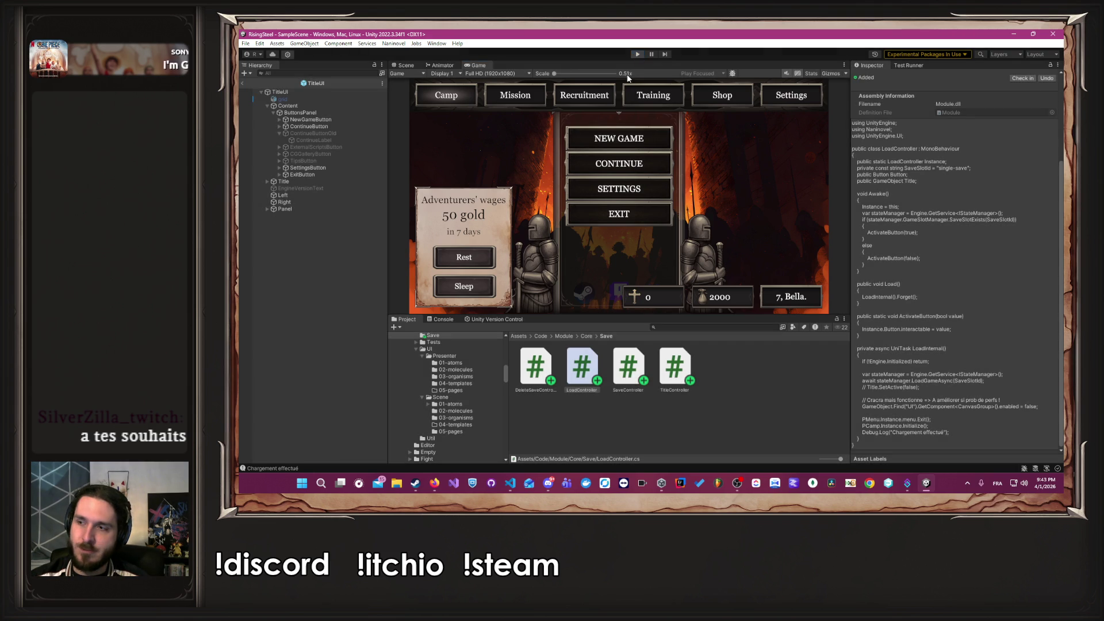
Uncomment the Title.SetActive(false) line in LoadController.cs and let Unity recompile.
key(alt+Tab)
click(807, 248)
key(ctrl+slash)
key(alt+Tab)
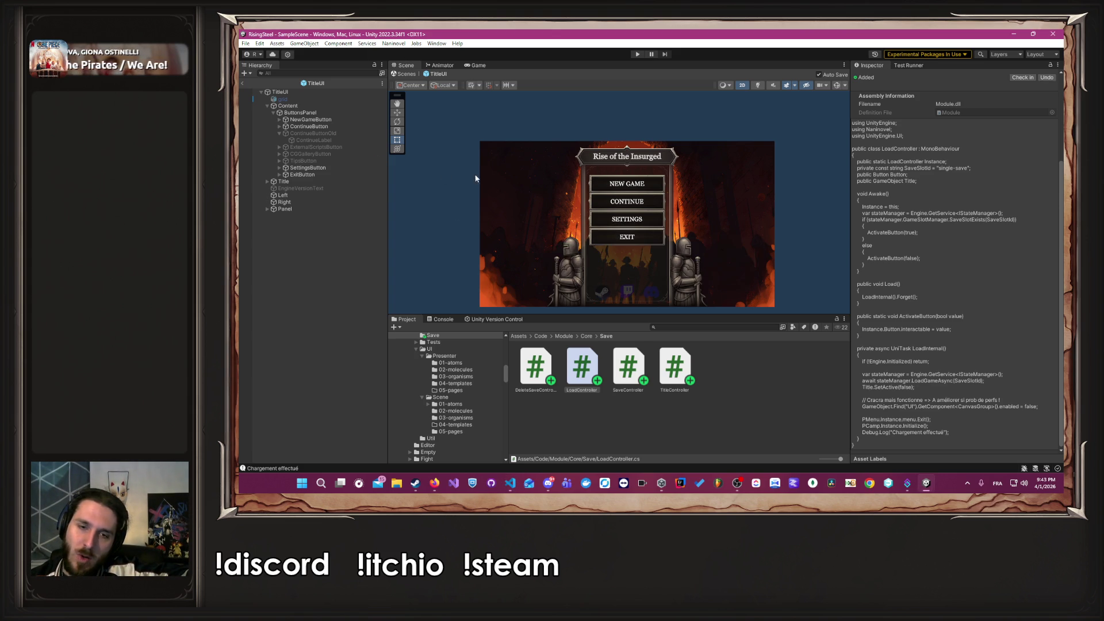
click(394, 43)
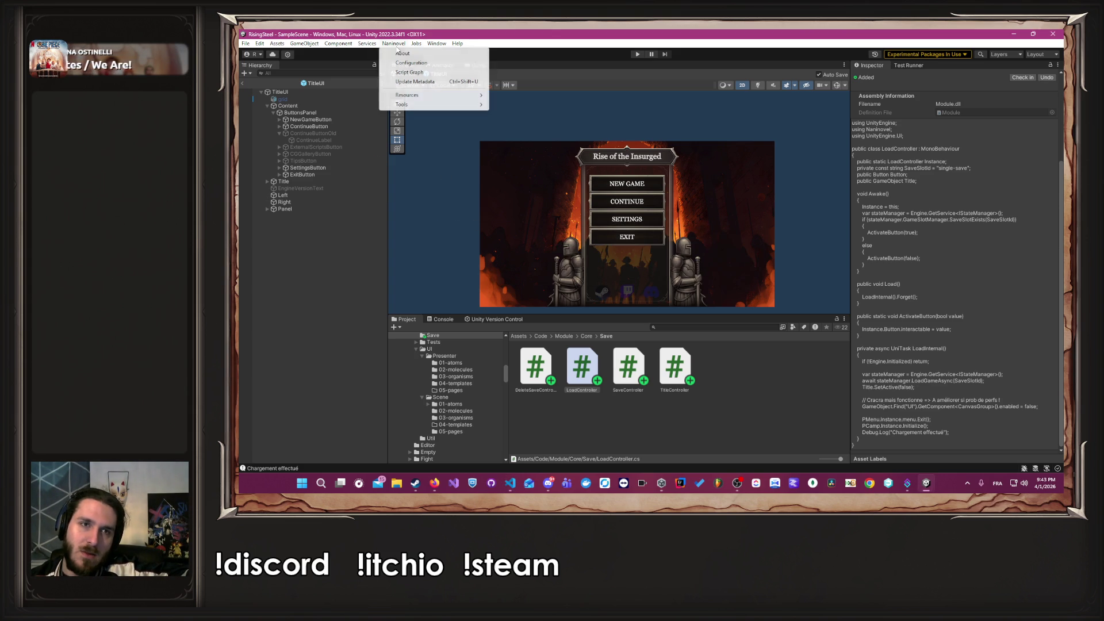
mouse_move(437, 95)
click(521, 169)
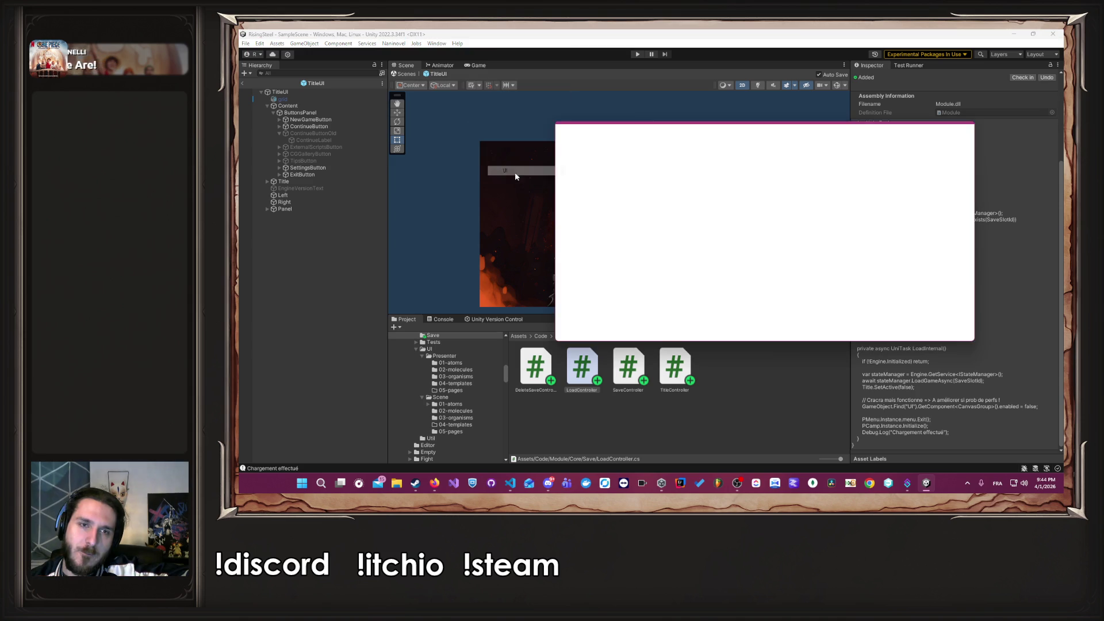
scroll(846, 259, down, 3)
scroll(903, 259, down, 3)
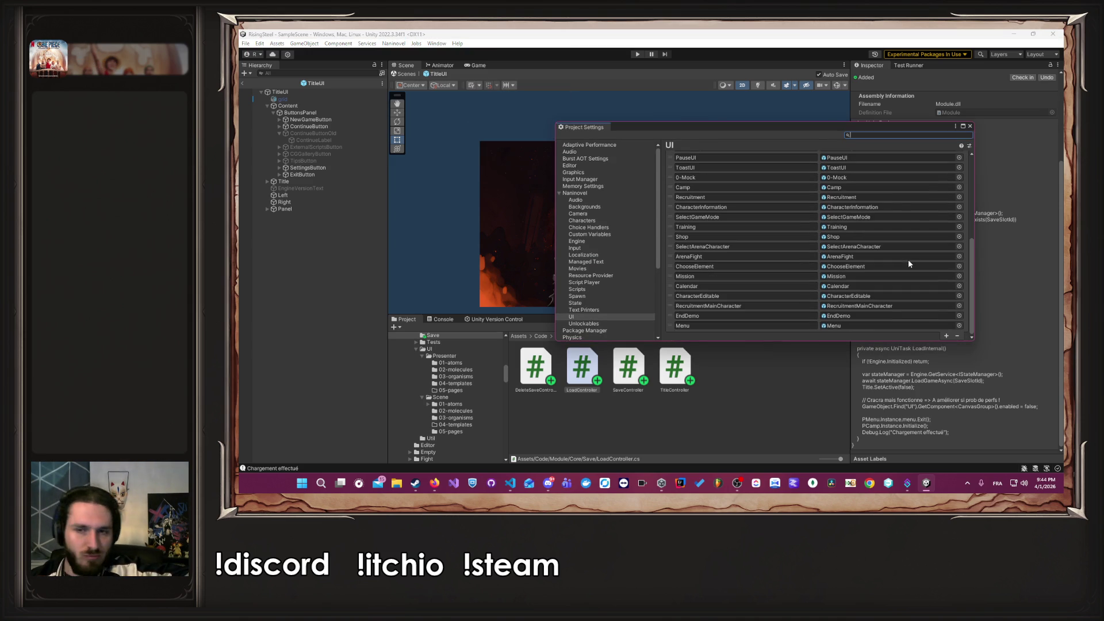
click(835, 325)
click(538, 370)
double_click(537, 370)
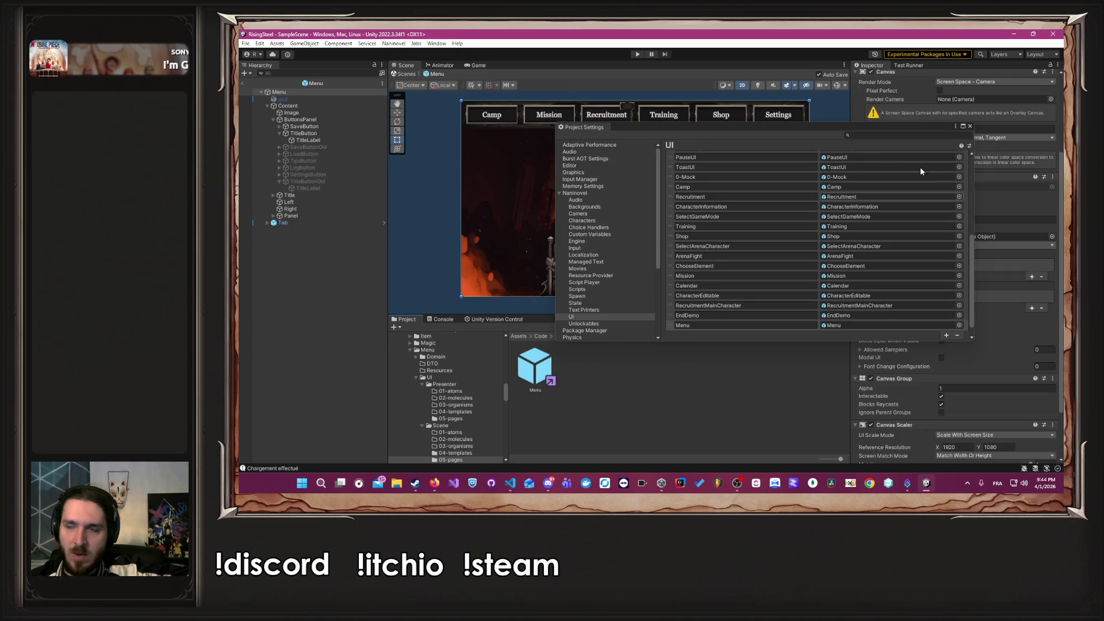
click(970, 126)
click(352, 134)
scroll(988, 223, down, 10)
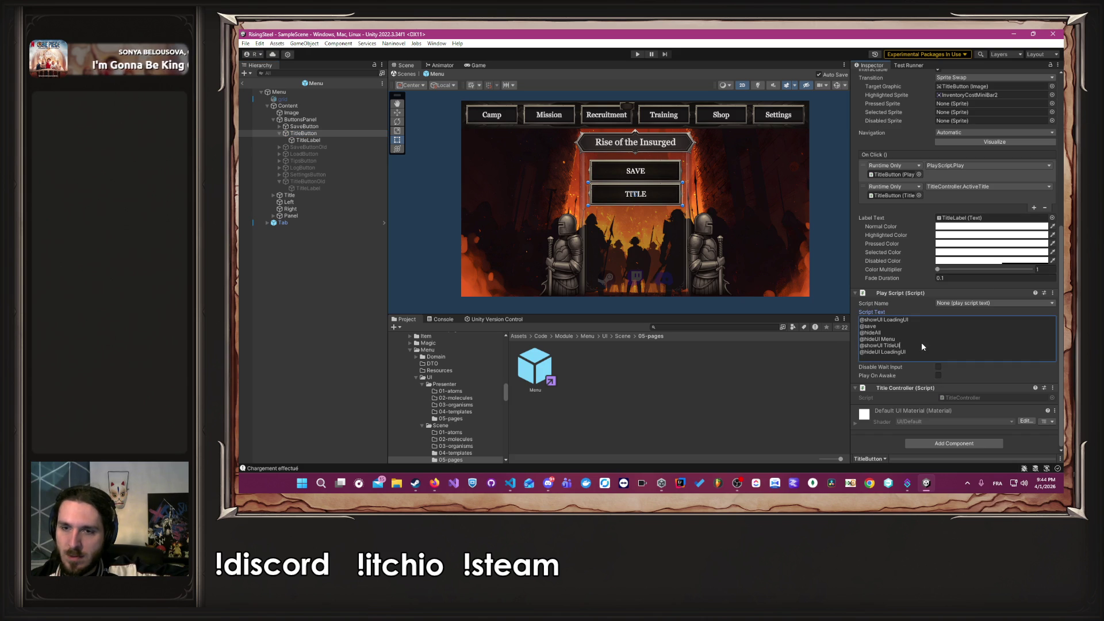
drag(921, 344, 827, 340)
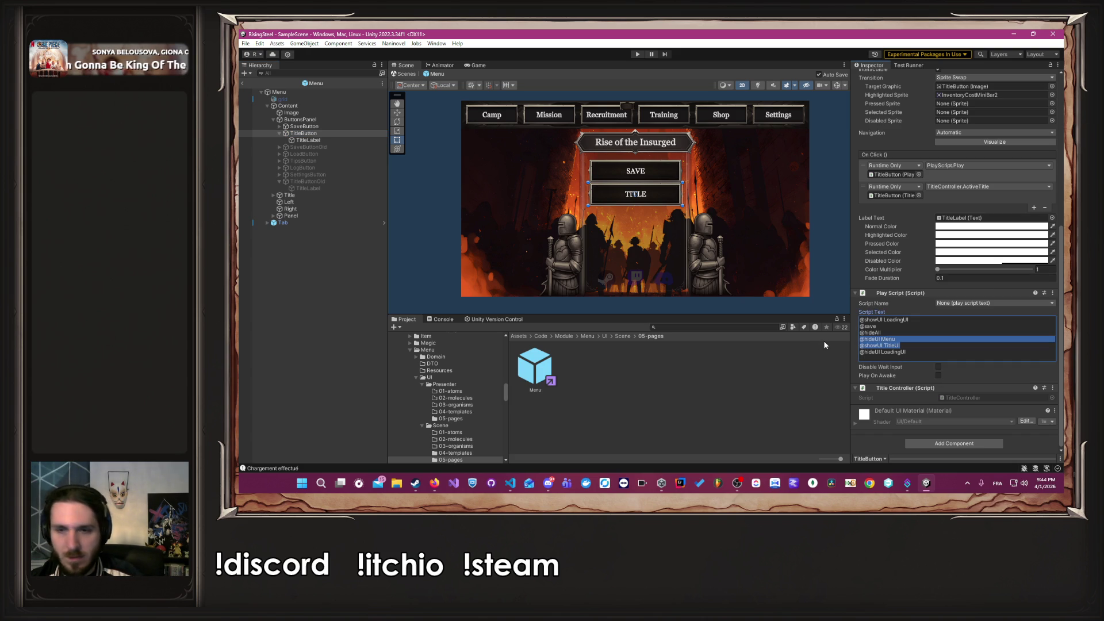
Reopen the TitleUI prefab from Naninovel's UI resources for editing.
click(393, 43)
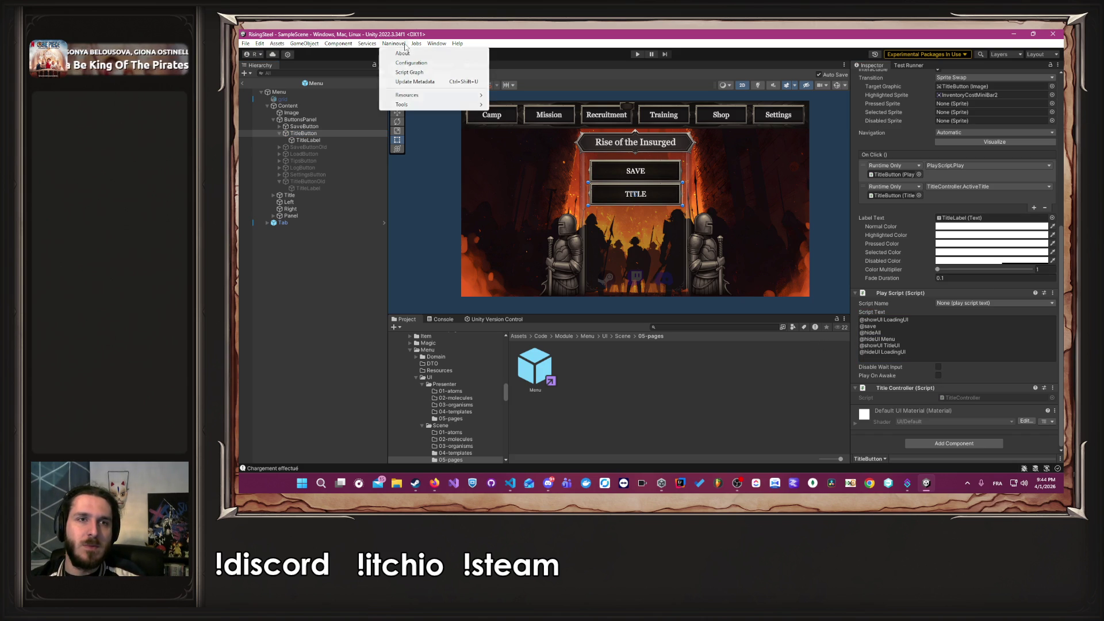
mouse_move(437, 95)
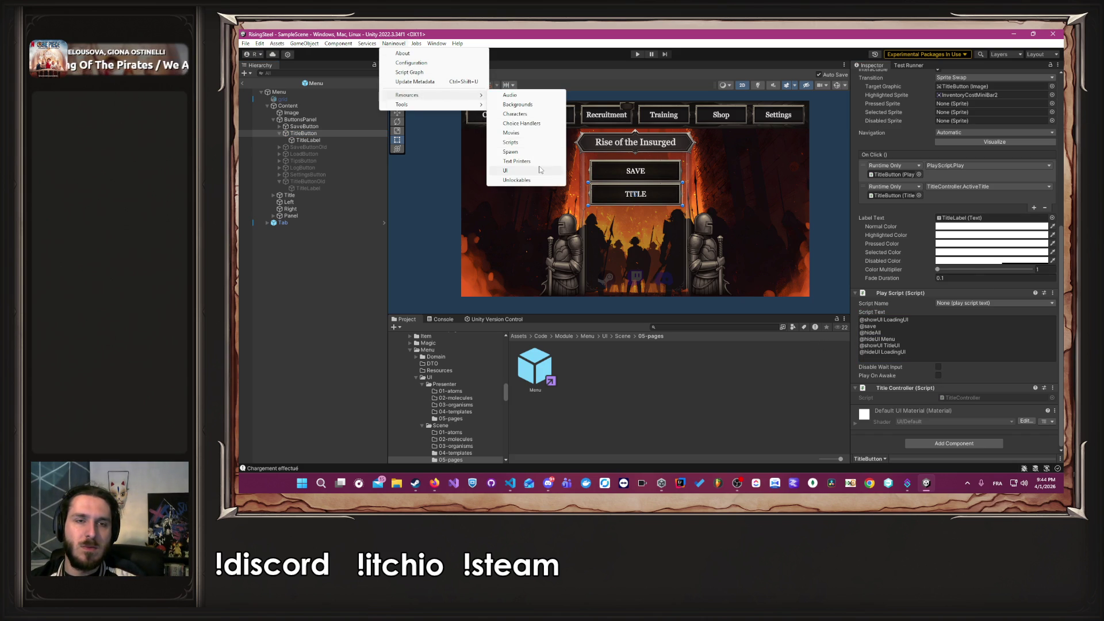
click(518, 170)
scroll(860, 277, down, 5)
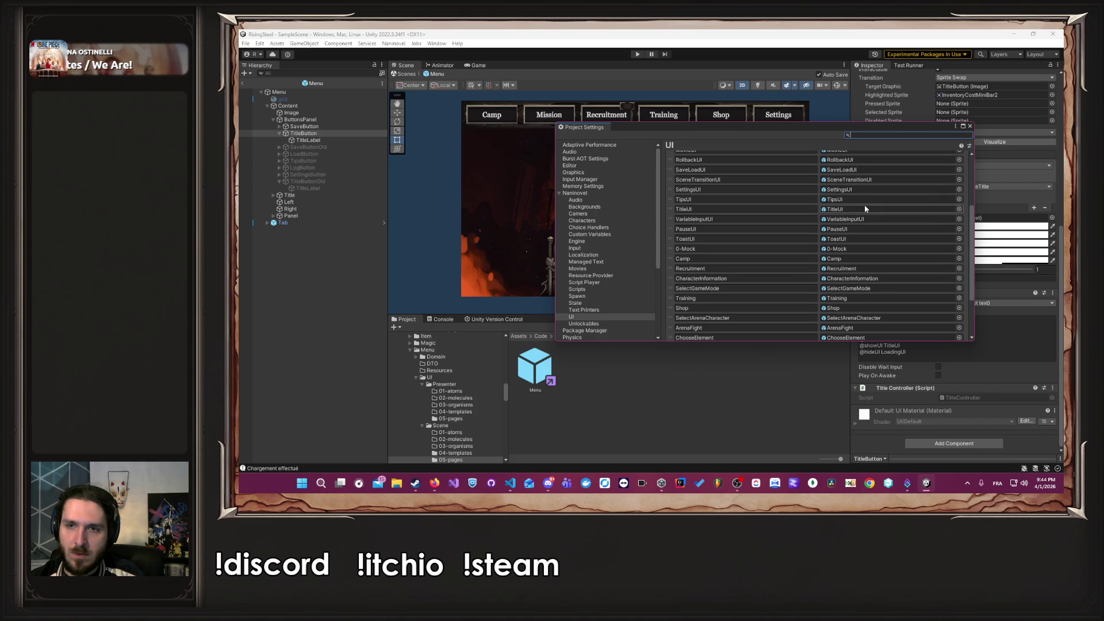
double_click(866, 206)
click(970, 126)
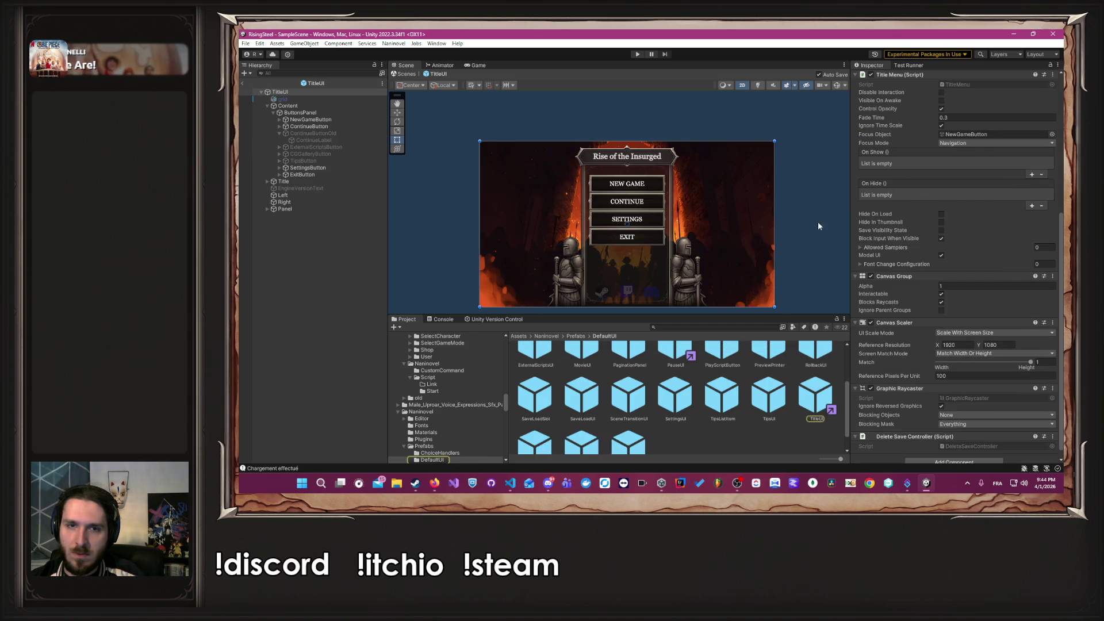
click(344, 127)
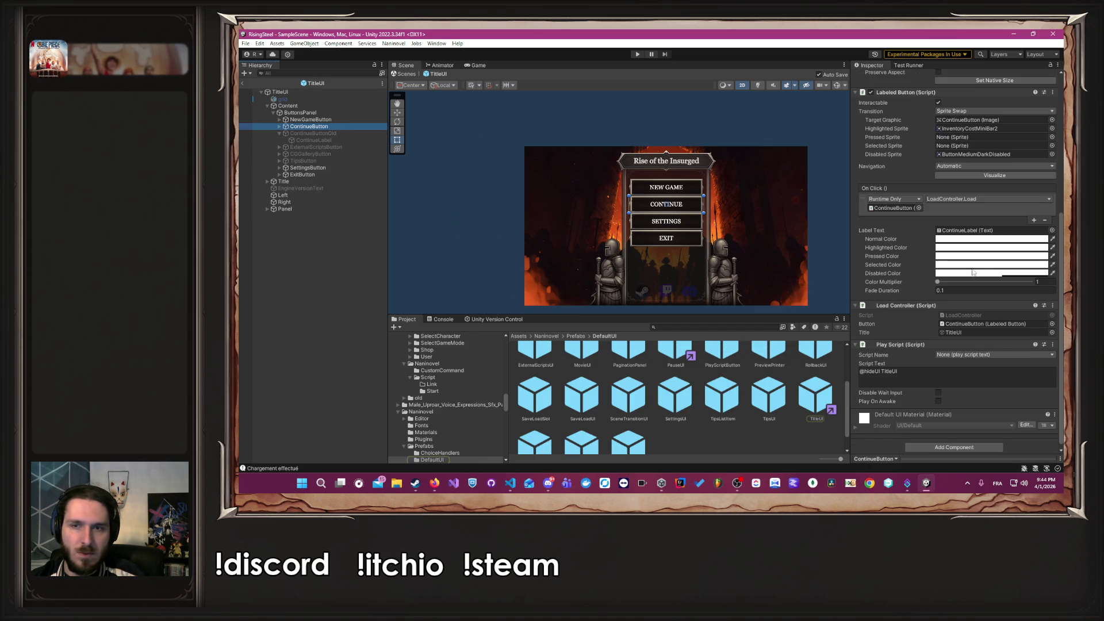
scroll(955, 288, down, 1)
click(957, 372)
key(ctrl+v)
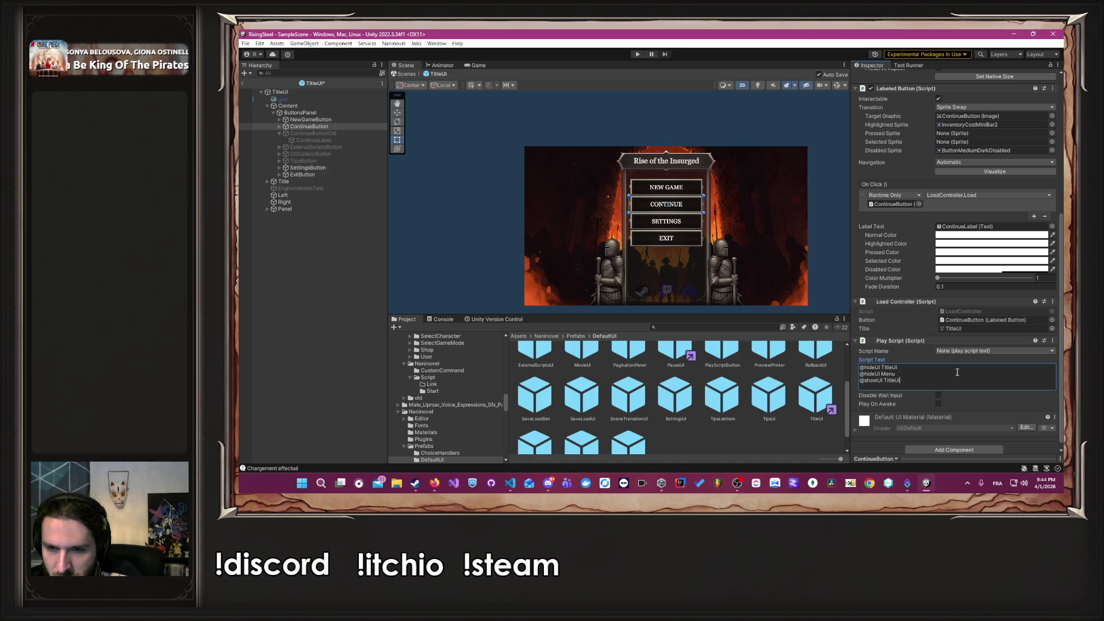
key(ctrl+z)
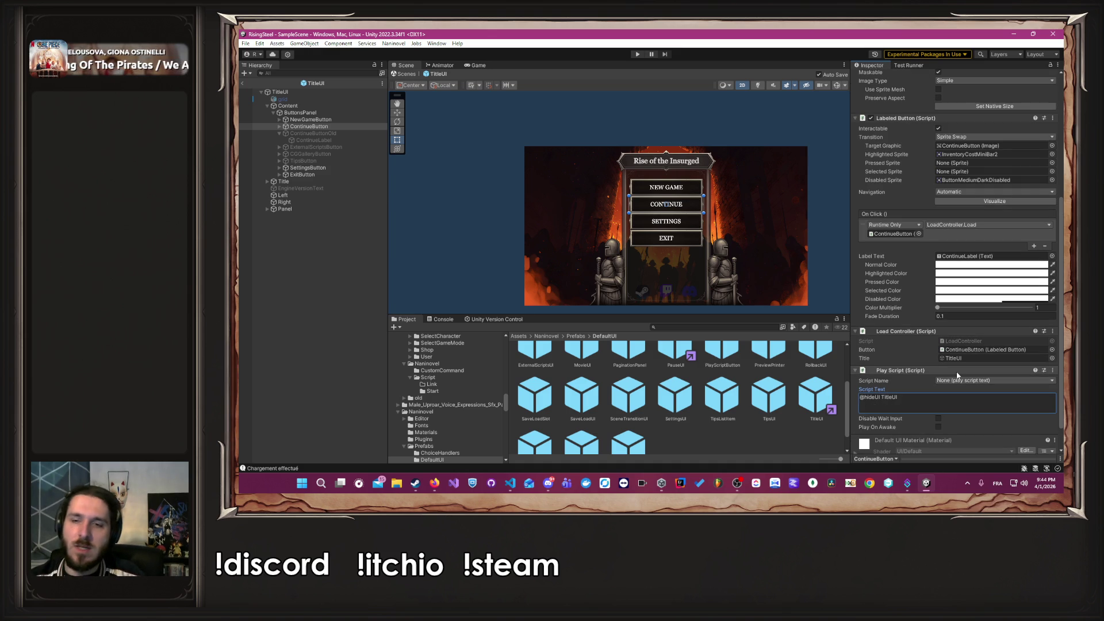
click(941, 412)
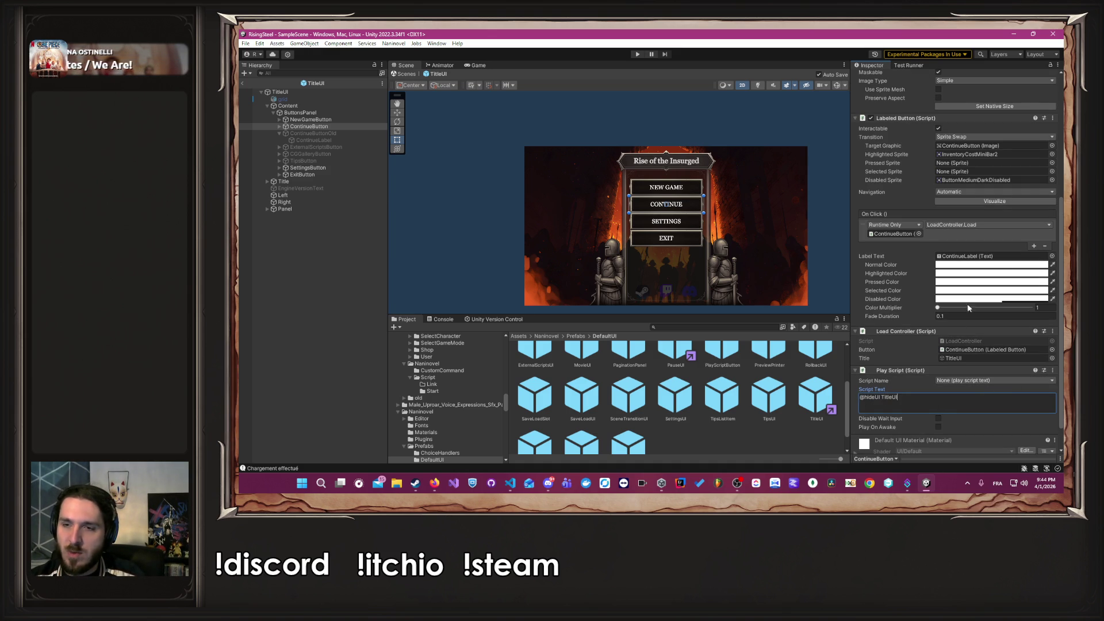
Add an On Click action calling ContinueButton's PlayScript.Play(), then start Play mode.
click(1033, 246)
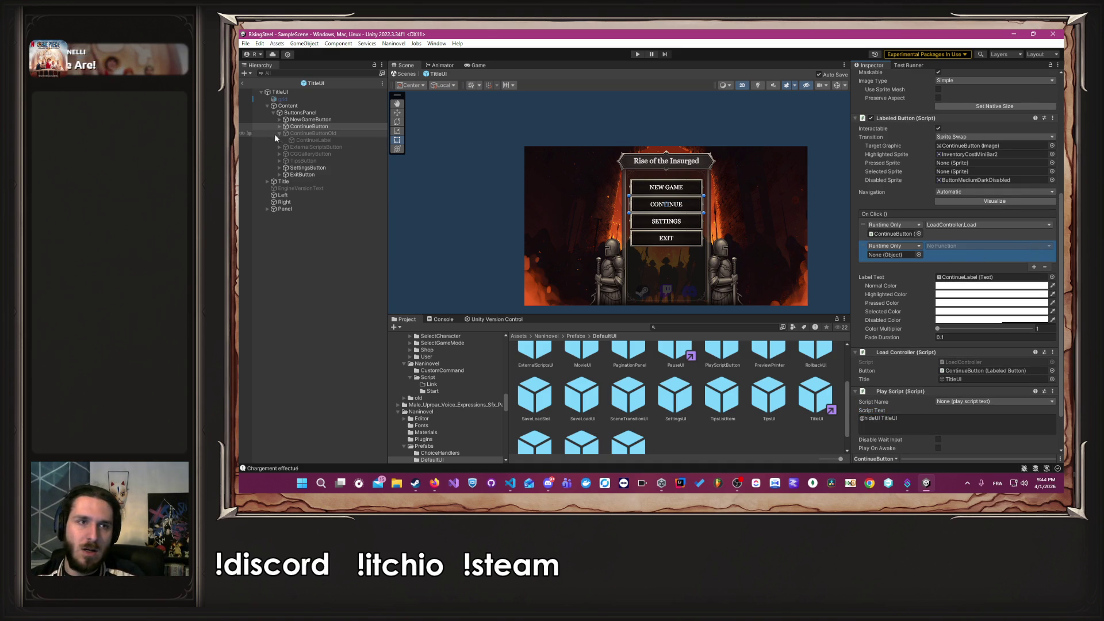
mouse_move(298, 124)
mouse_down()
mouse_move(926, 256)
mouse_move(895, 259)
mouse_up()
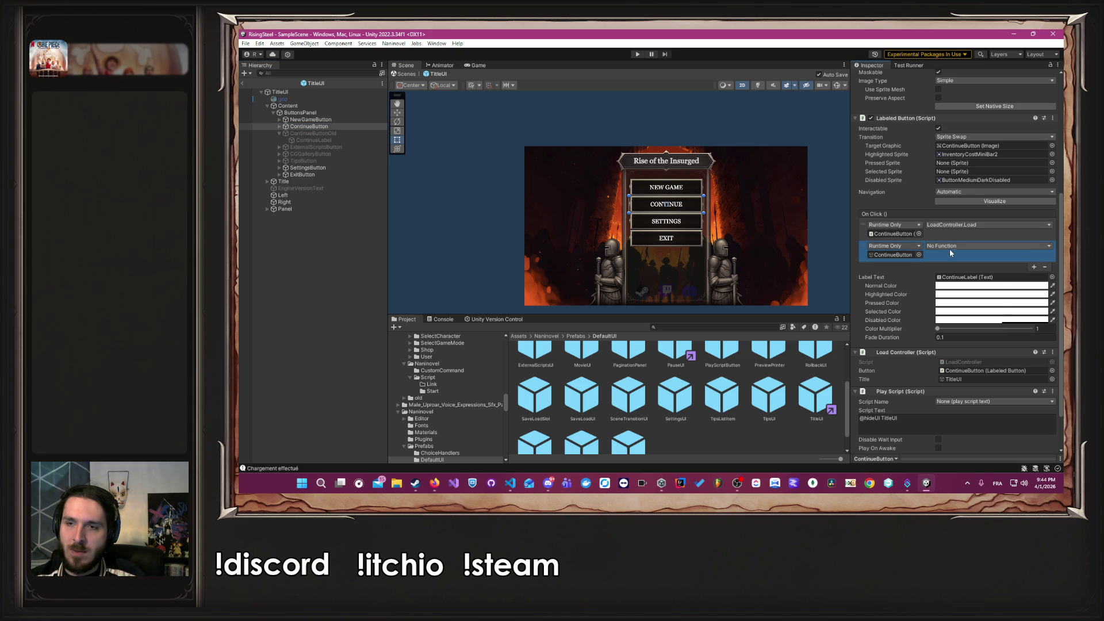
click(963, 244)
mouse_move(952, 328)
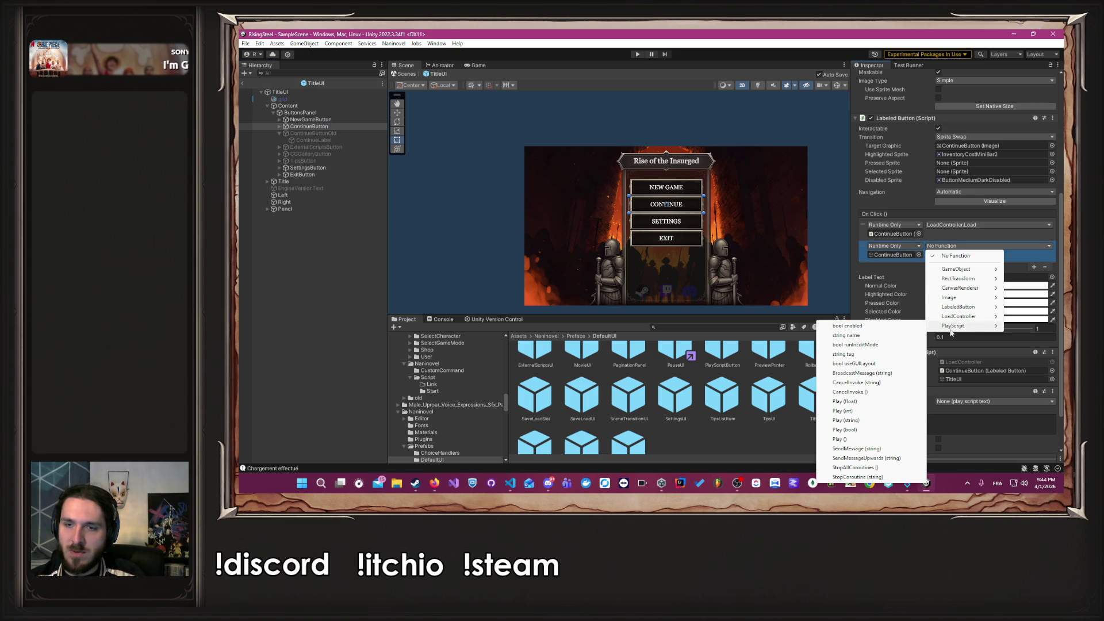
click(841, 440)
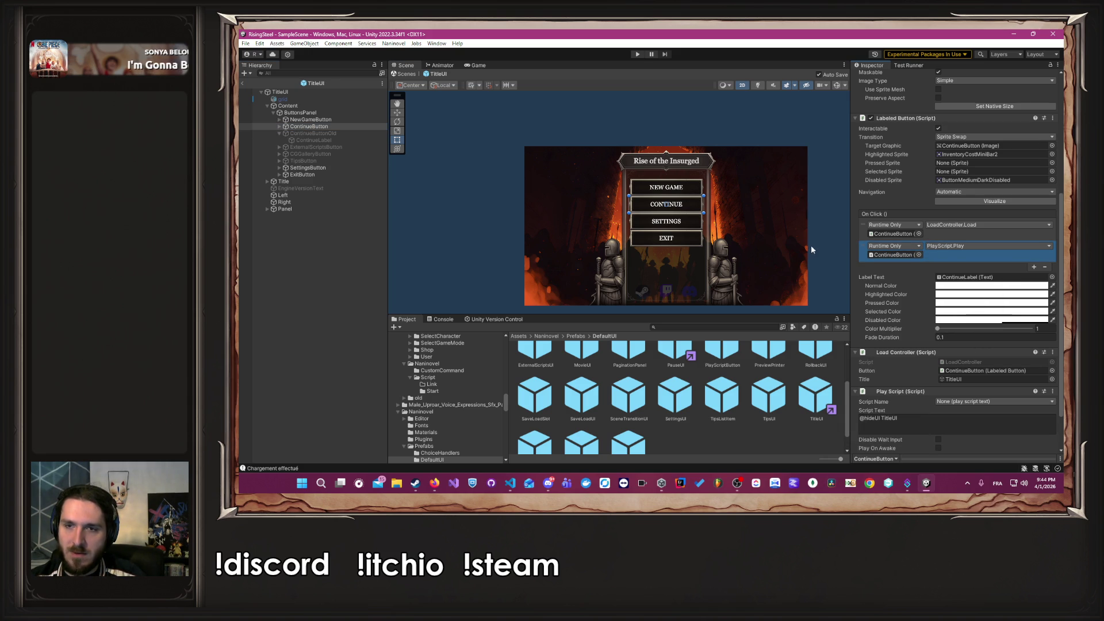
click(816, 249)
click(634, 54)
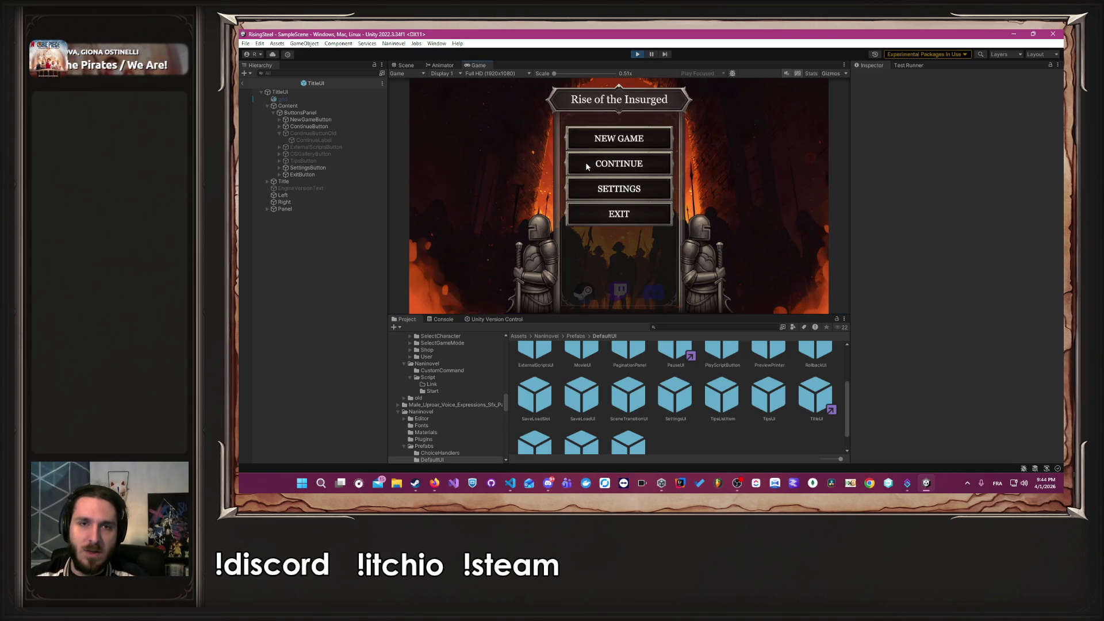
Test Continue, then comment out the UI-canvas-disabling line in LoadController.cs.
click(588, 167)
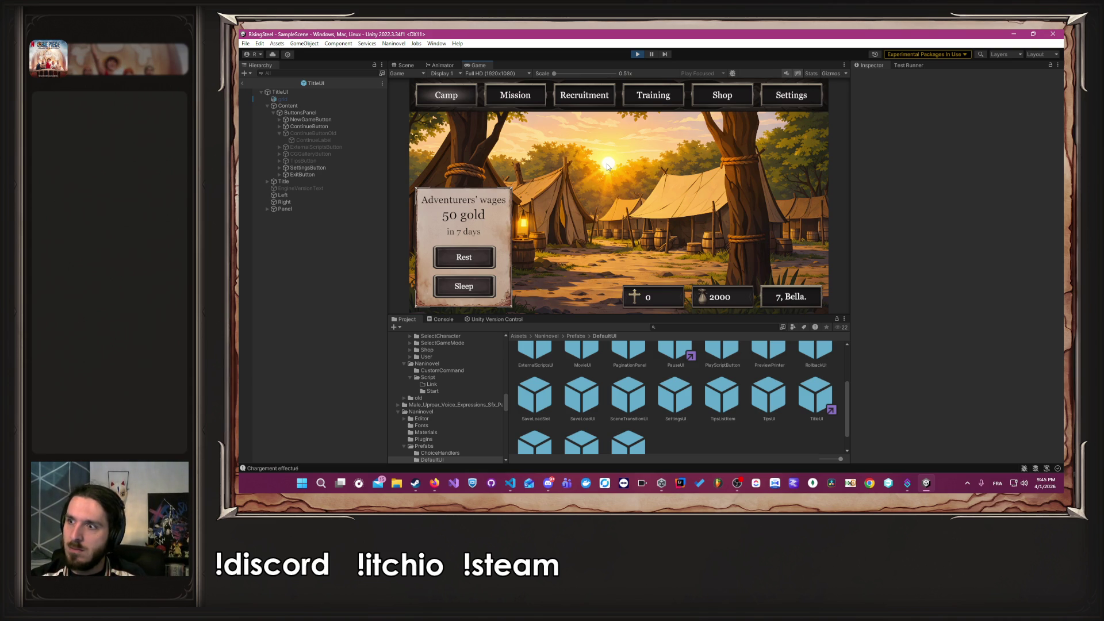
key(alt+Tab)
click(819, 274)
key(ctrl+slash)
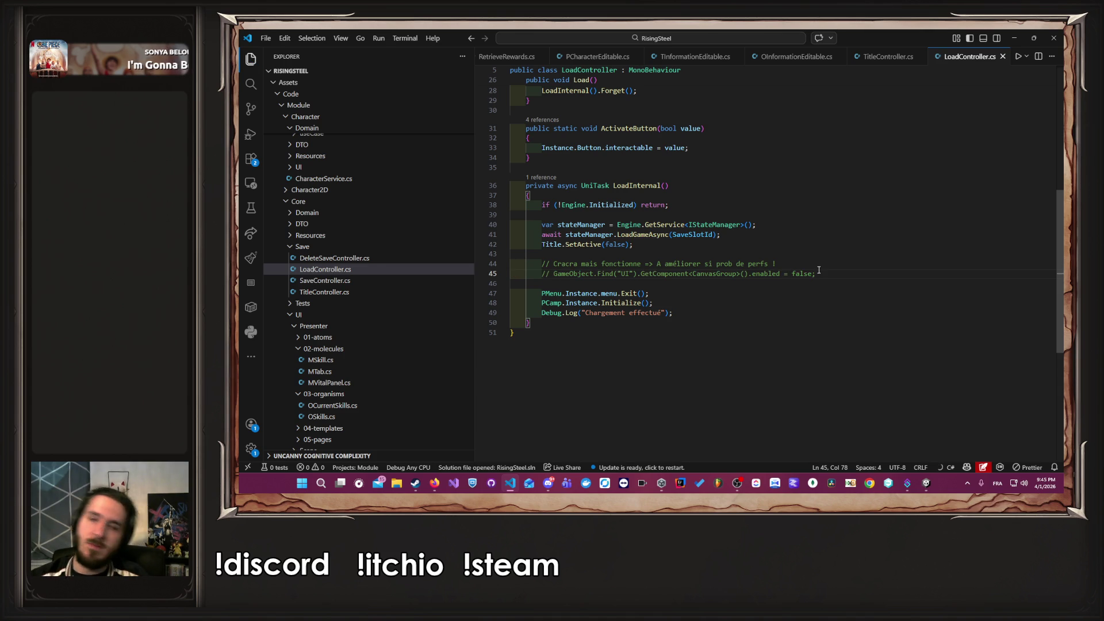
key(alt+Tab)
Restart play mode and continue the saved game so the camp screen loads.
click(638, 55)
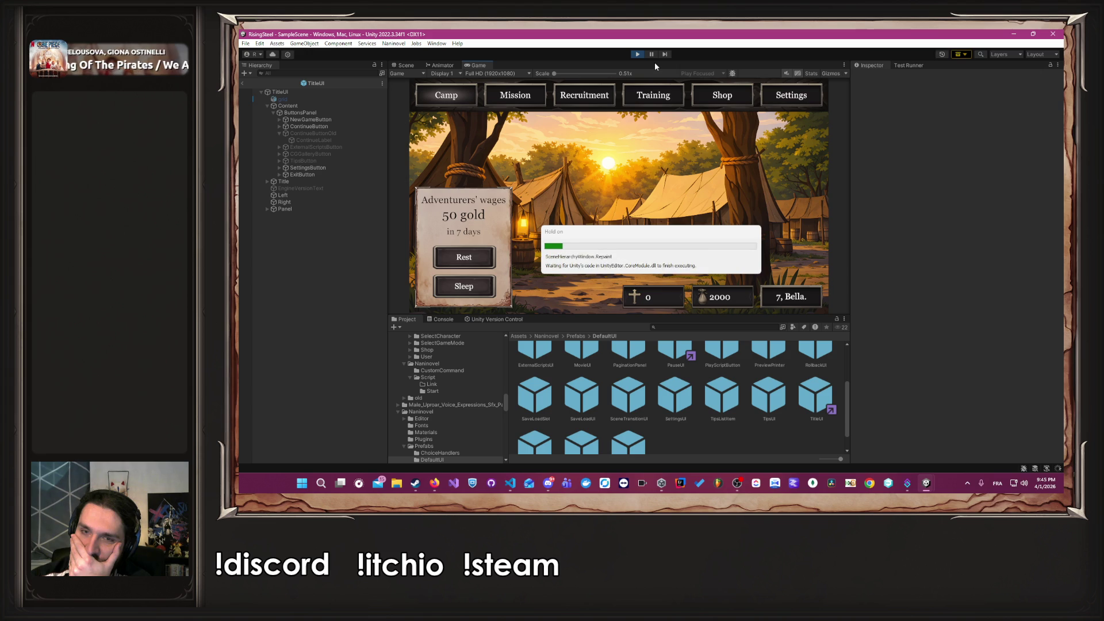
click(638, 54)
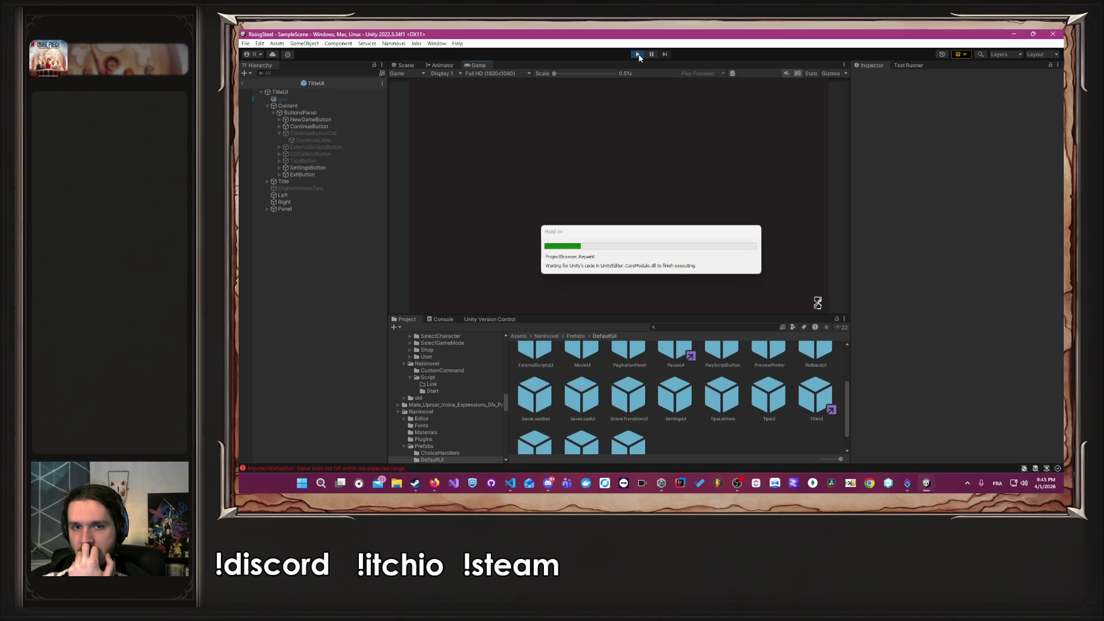
click(605, 165)
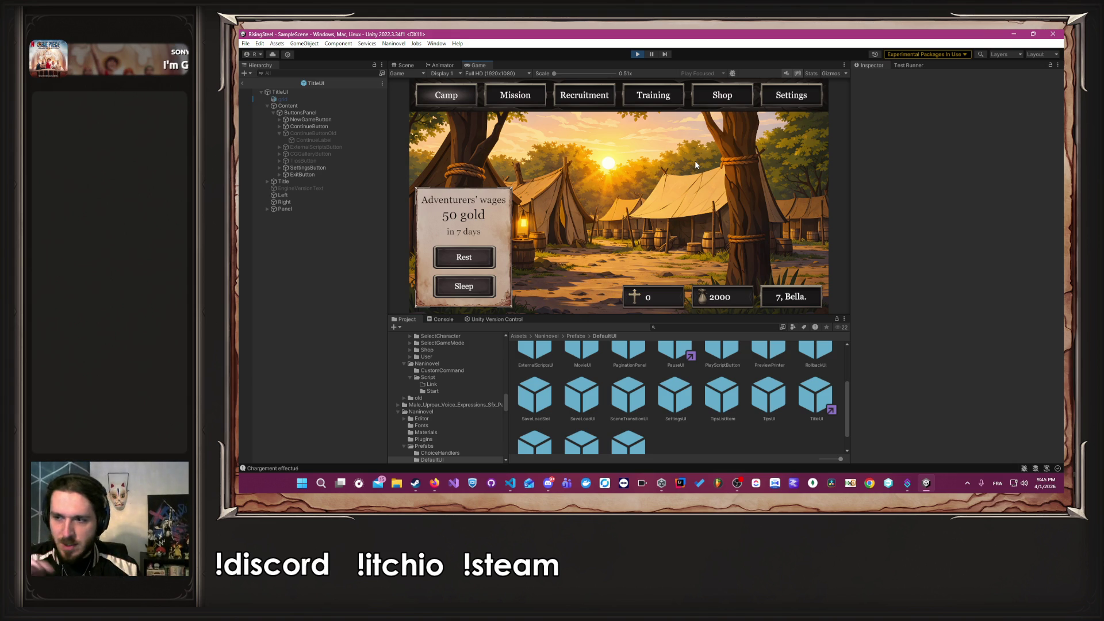
key(alt+Tab)
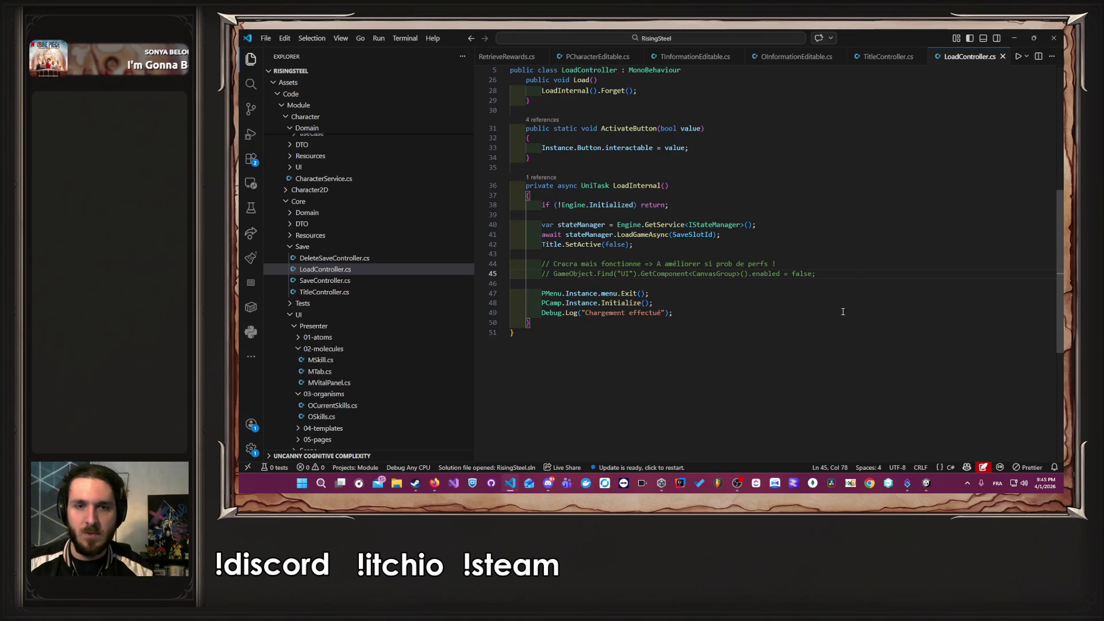
Delete the commented-out lines and Title.SetActive(false) from LoadController.cs, then save it.
key(shift+Up)
key(shift+Up)
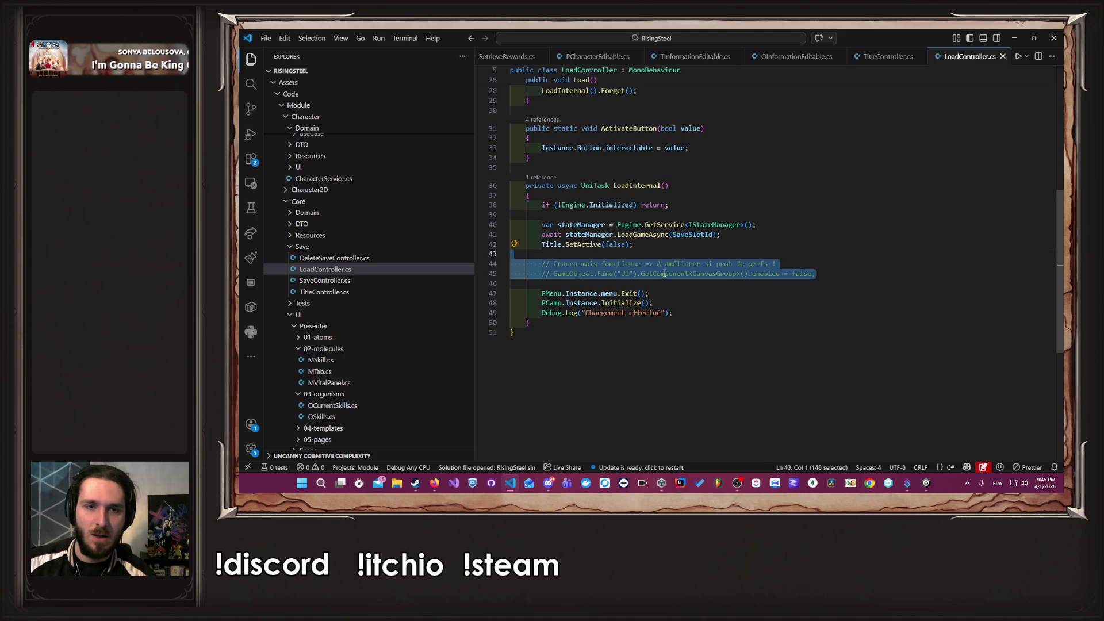
key(BackSpace)
key(BackSpace)
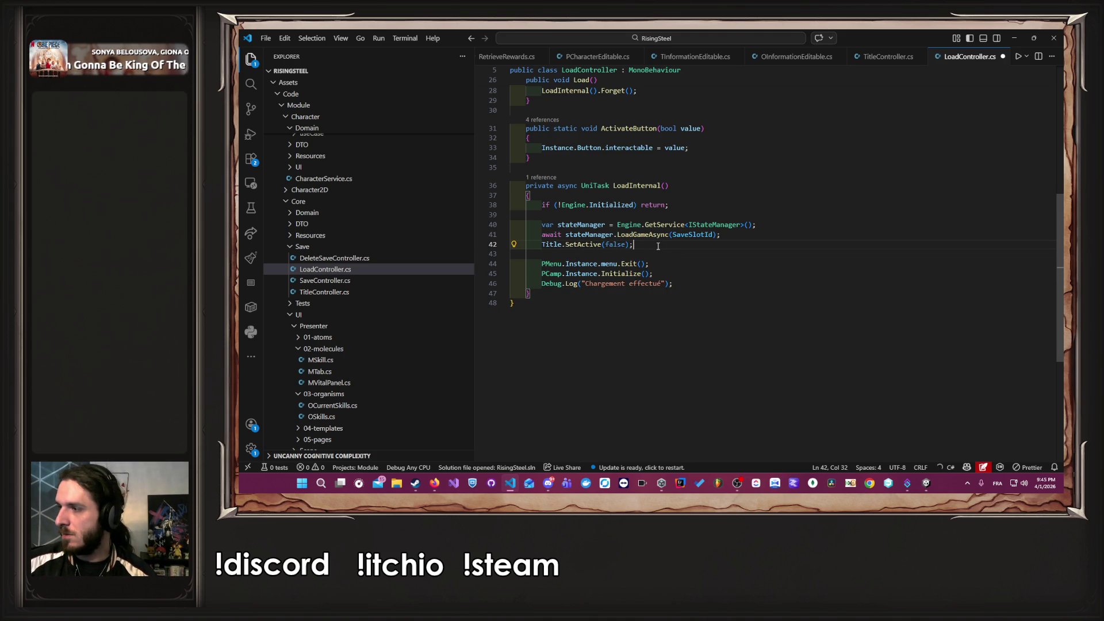
key(shift+Home)
key(BackSpace)
key(BackSpace)
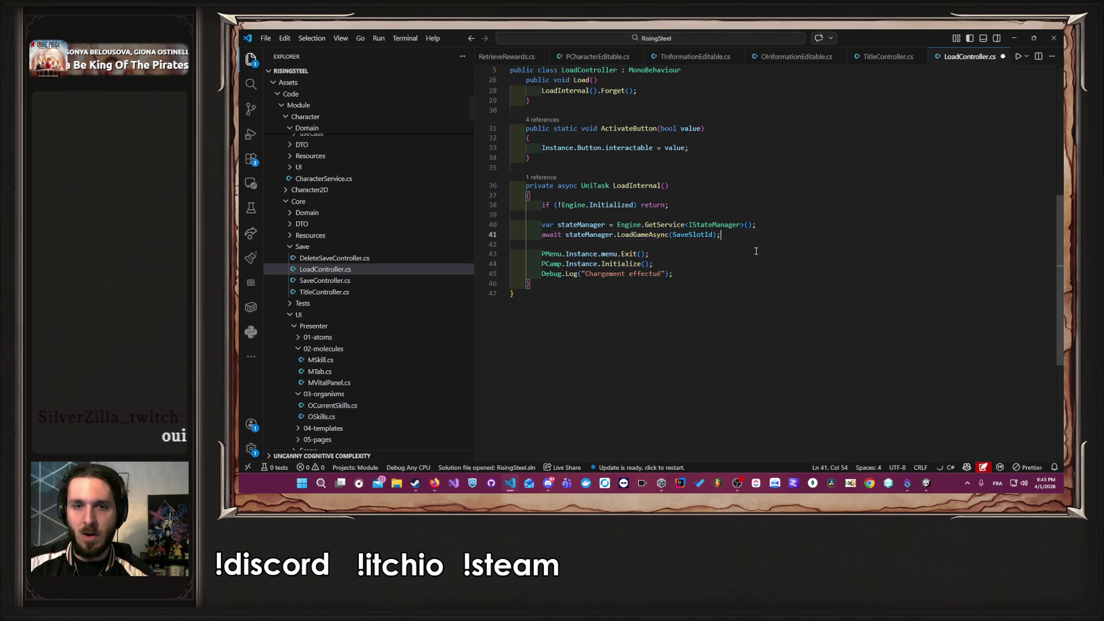
key(ctrl+s)
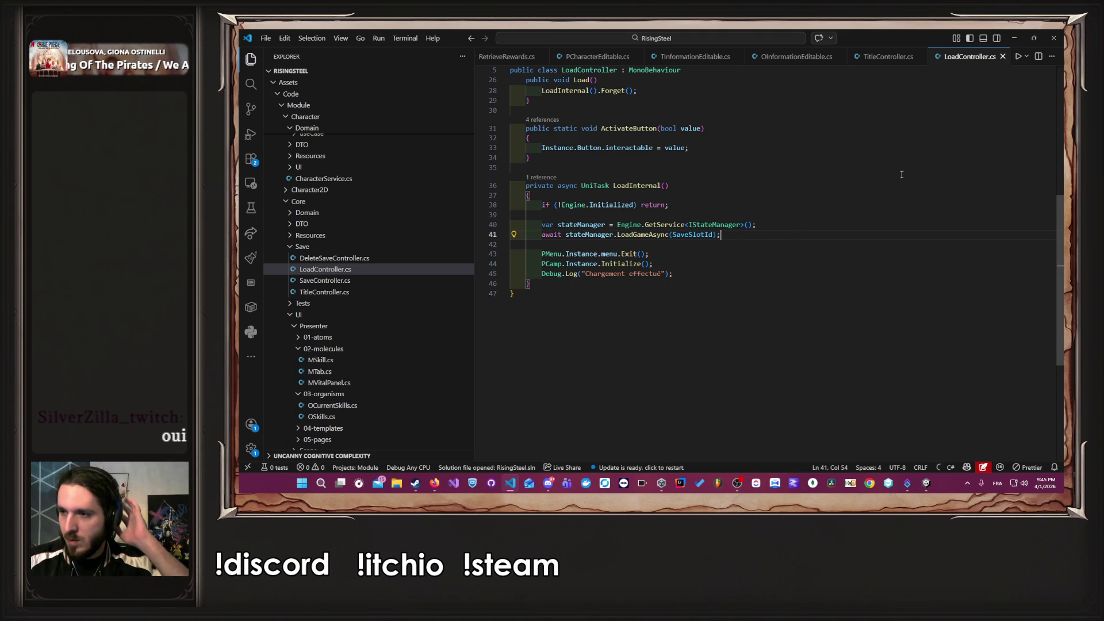
key(alt+Tab)
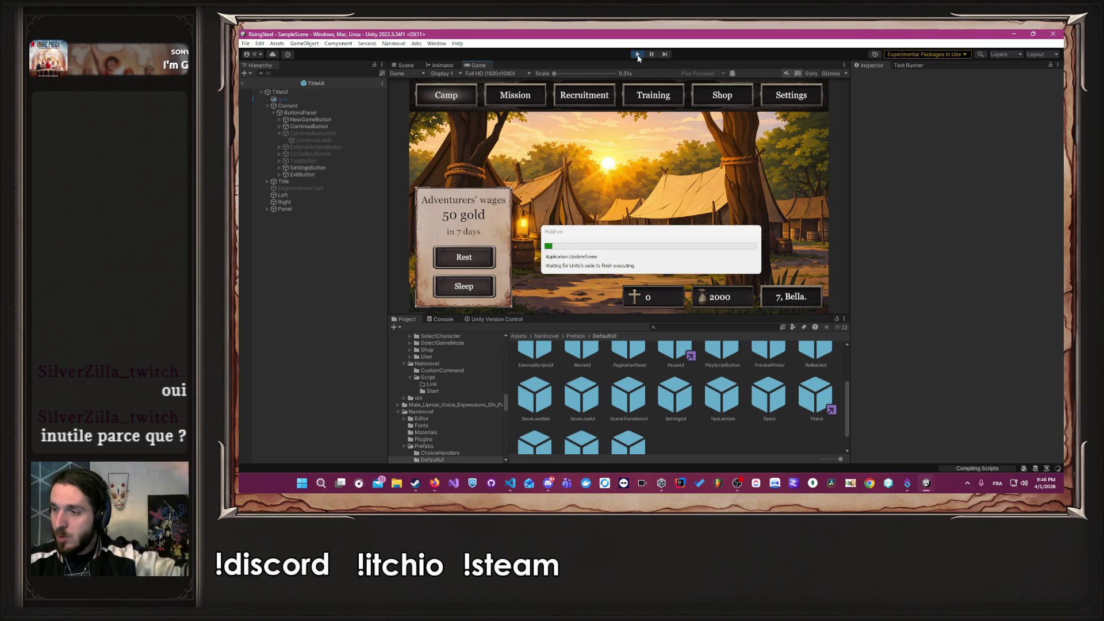
Restart play, continue the save, open Mission, then return to the title screen.
click(637, 55)
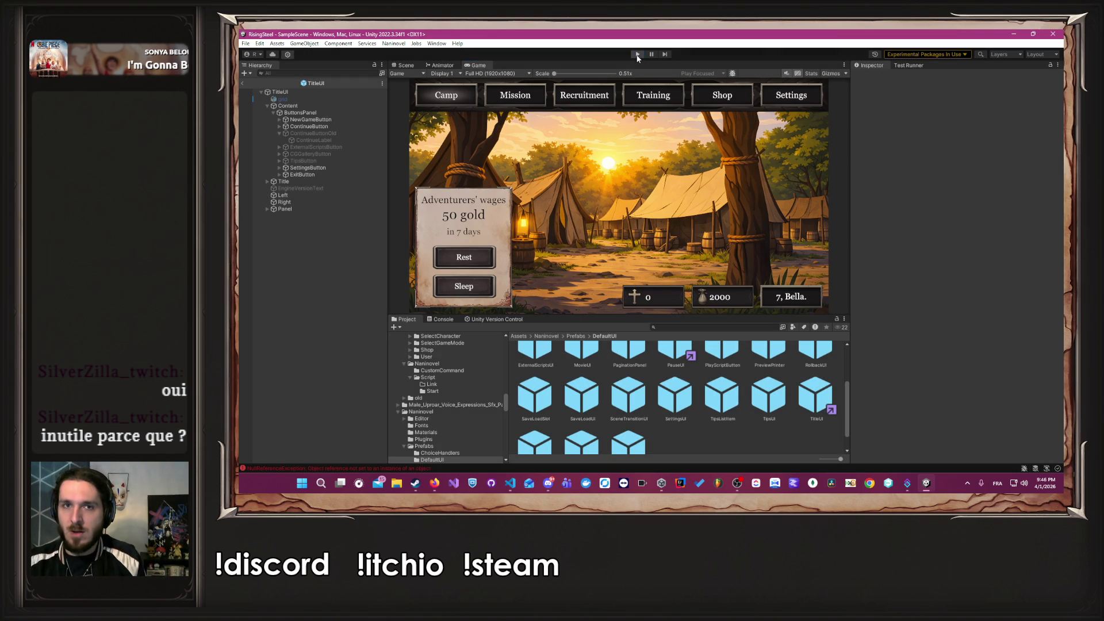
click(637, 55)
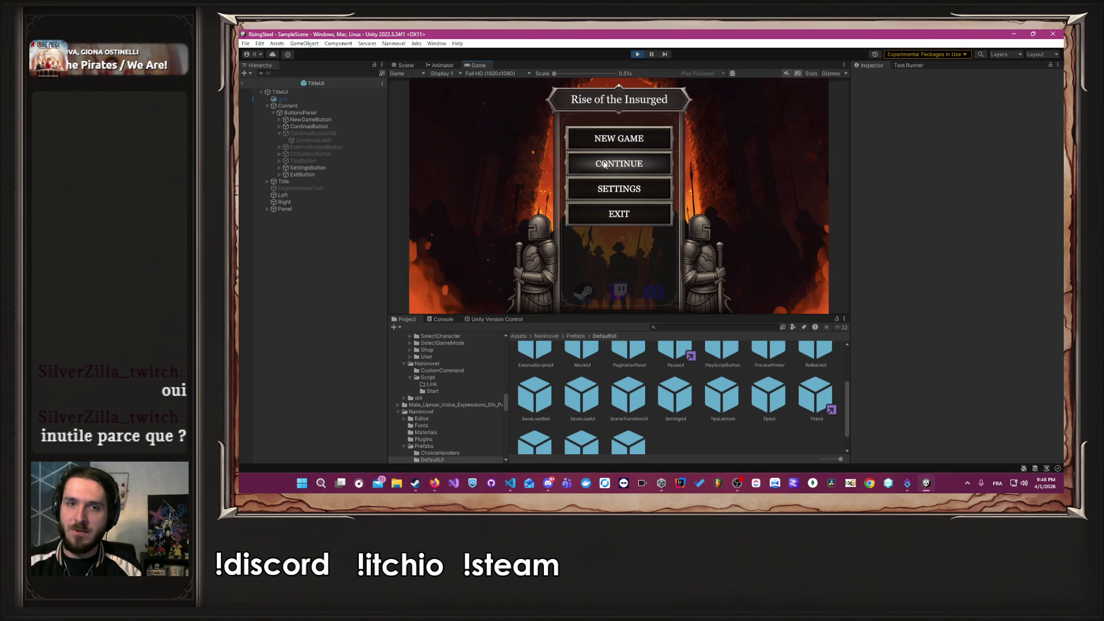
click(602, 162)
click(535, 96)
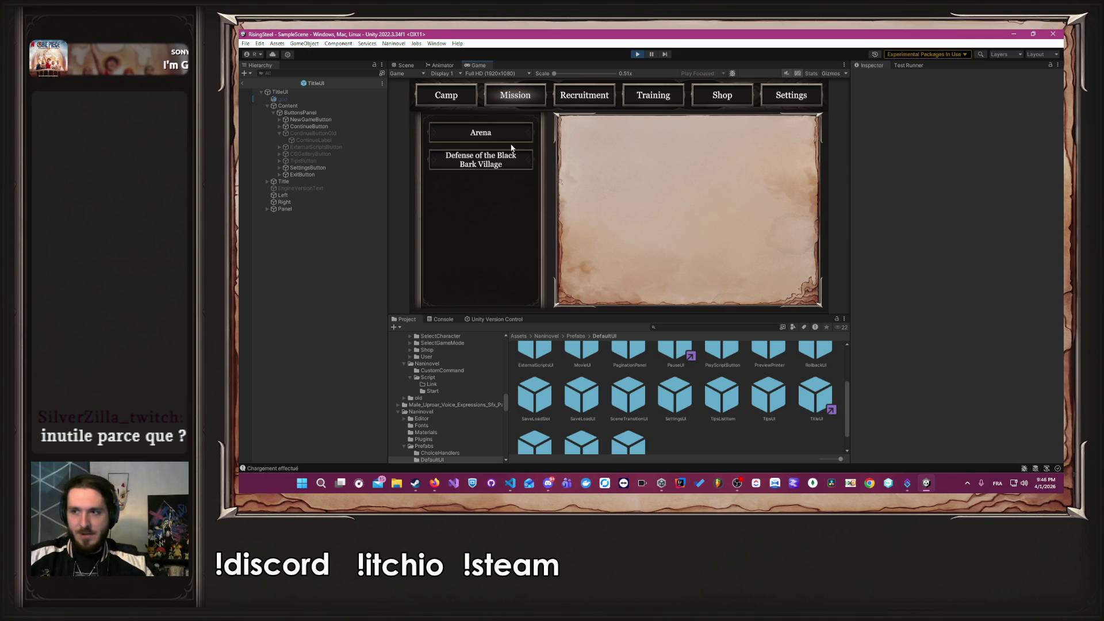
click(791, 96)
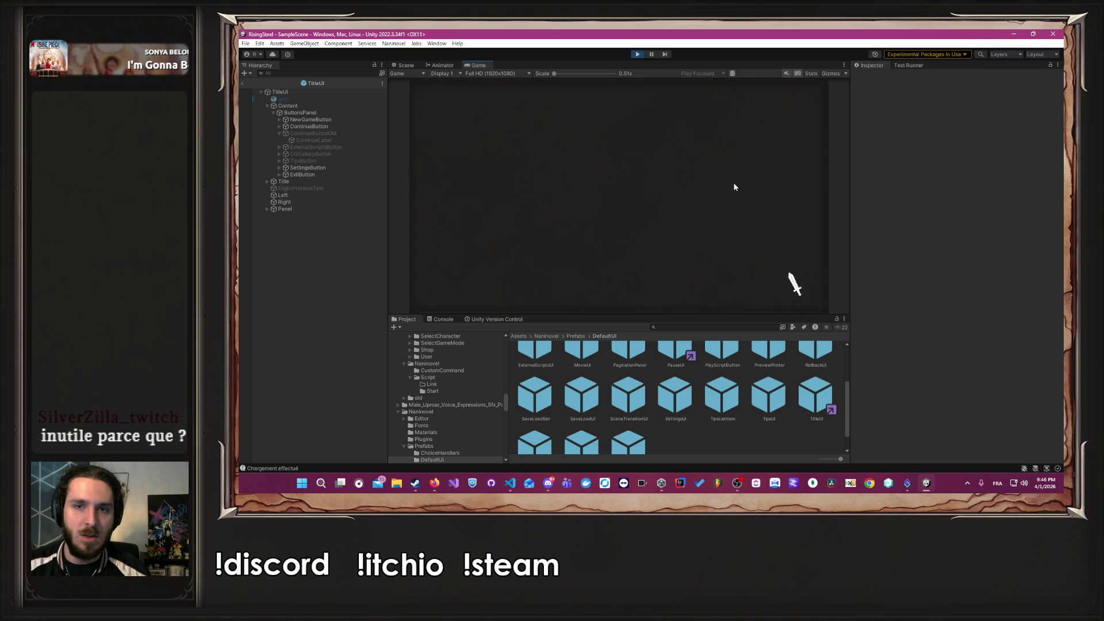
click(644, 189)
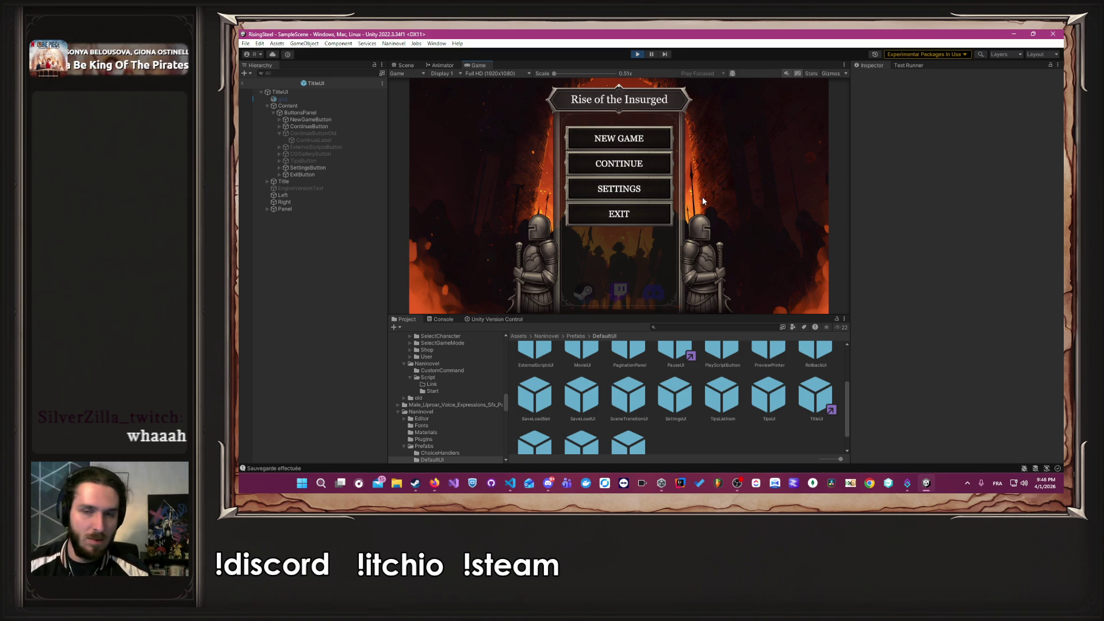
Start a New Game with a player name and the right-hand character, return to title, stop play.
key(alt+Tab)
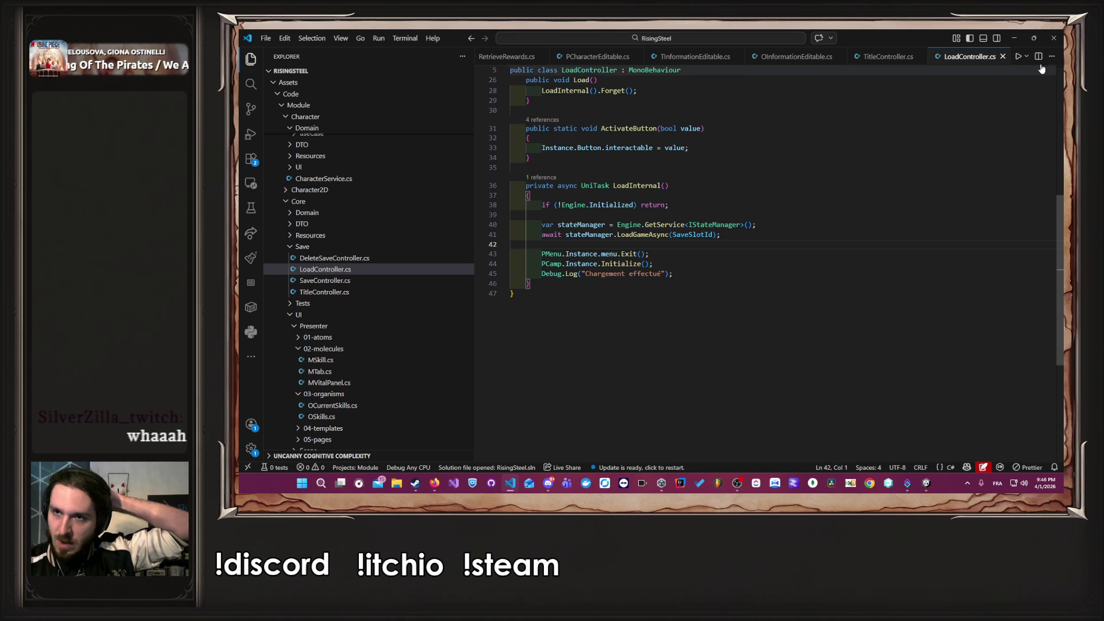
click(1014, 38)
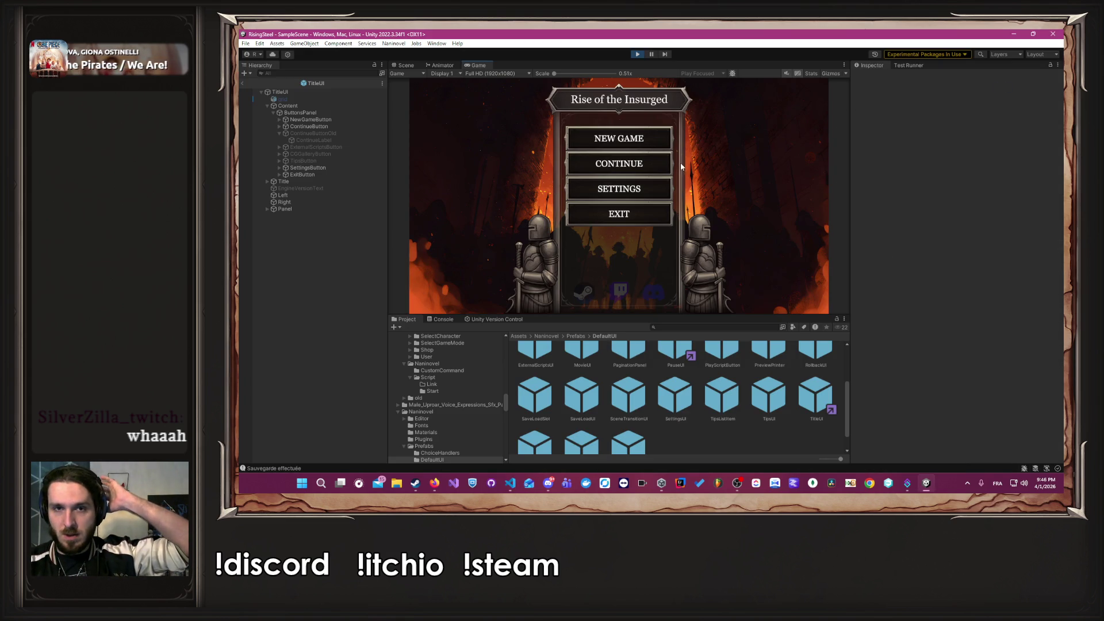
click(638, 140)
text(Albe)
key(Return)
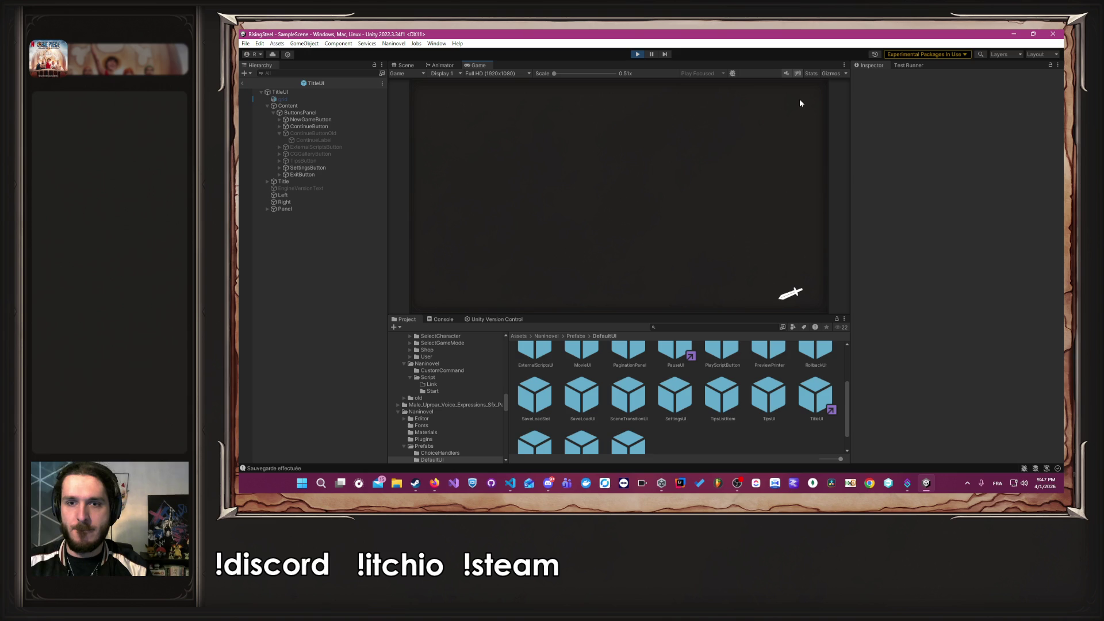
click(754, 163)
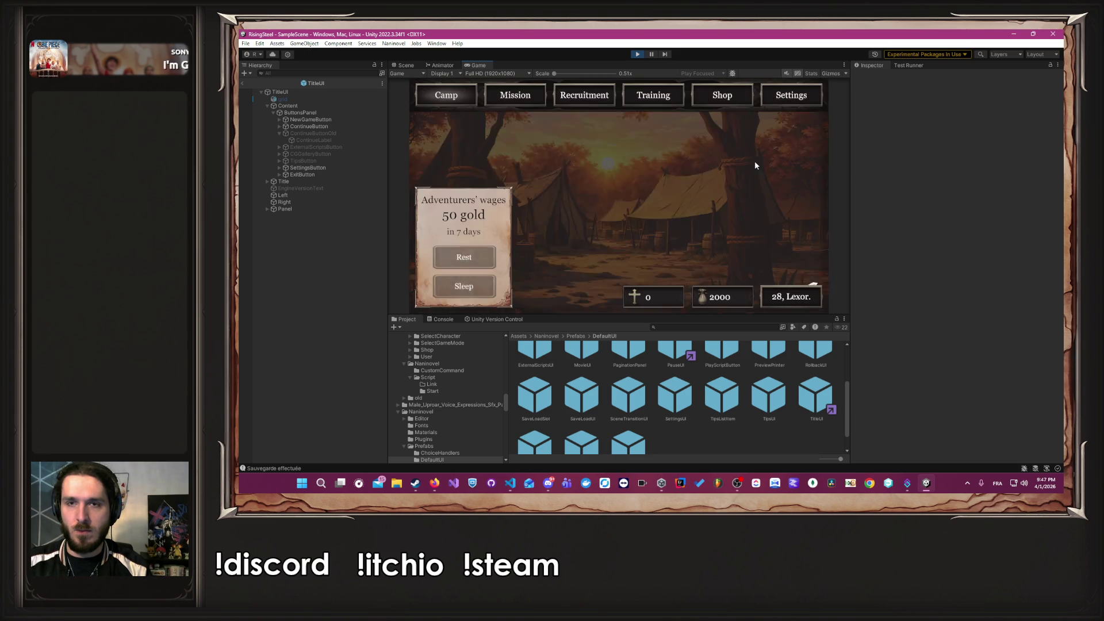
click(793, 95)
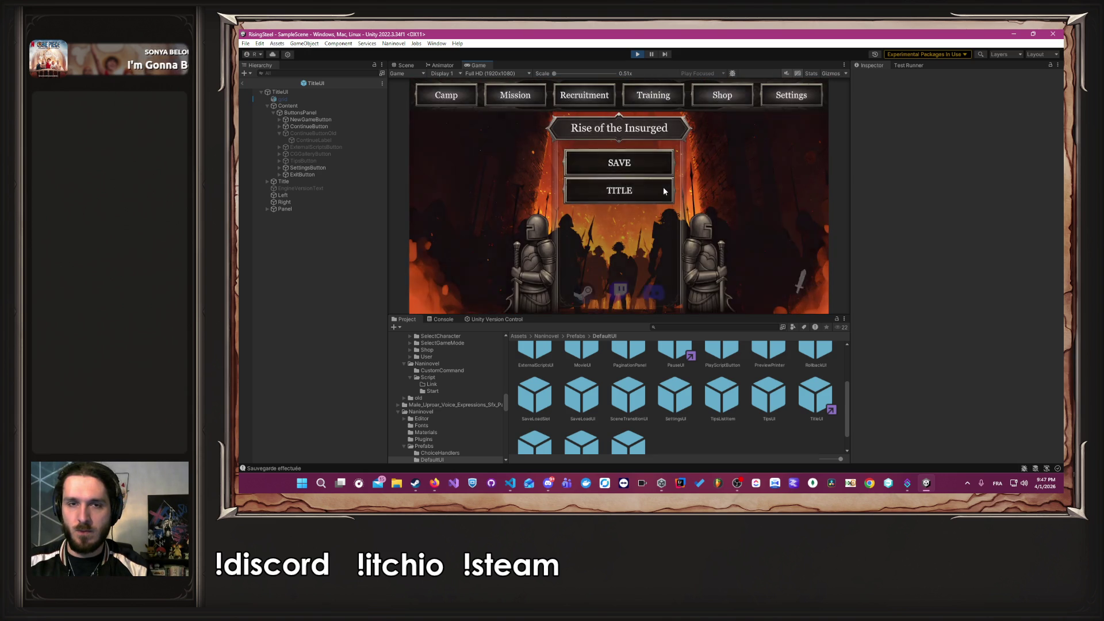
click(664, 189)
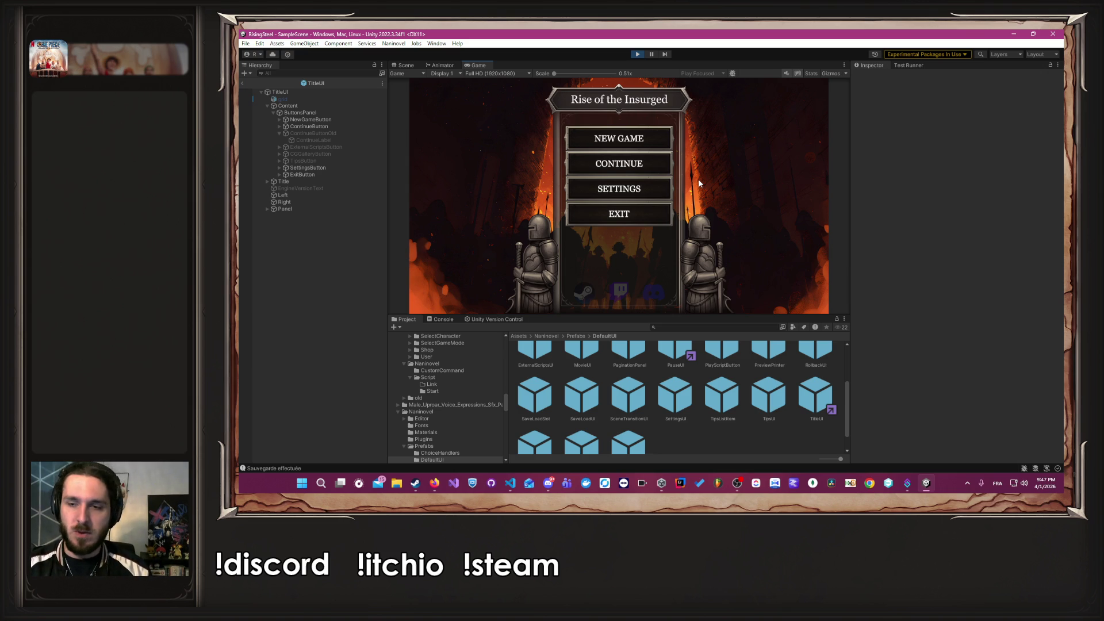
click(638, 54)
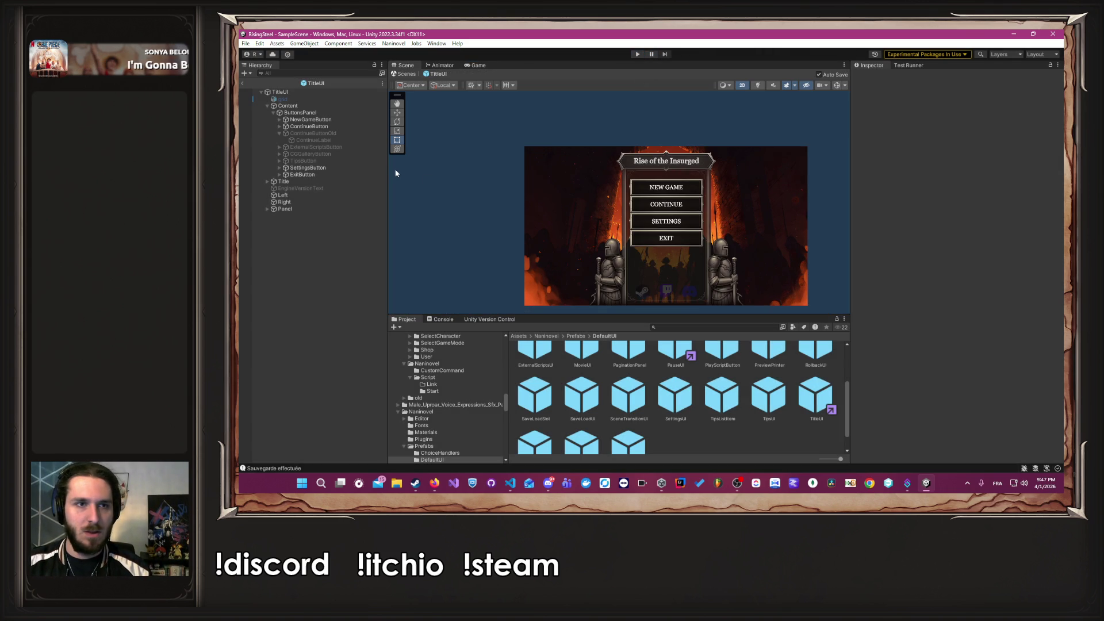
Create a Text - TextMeshPro object under TitleUI.
click(280, 92)
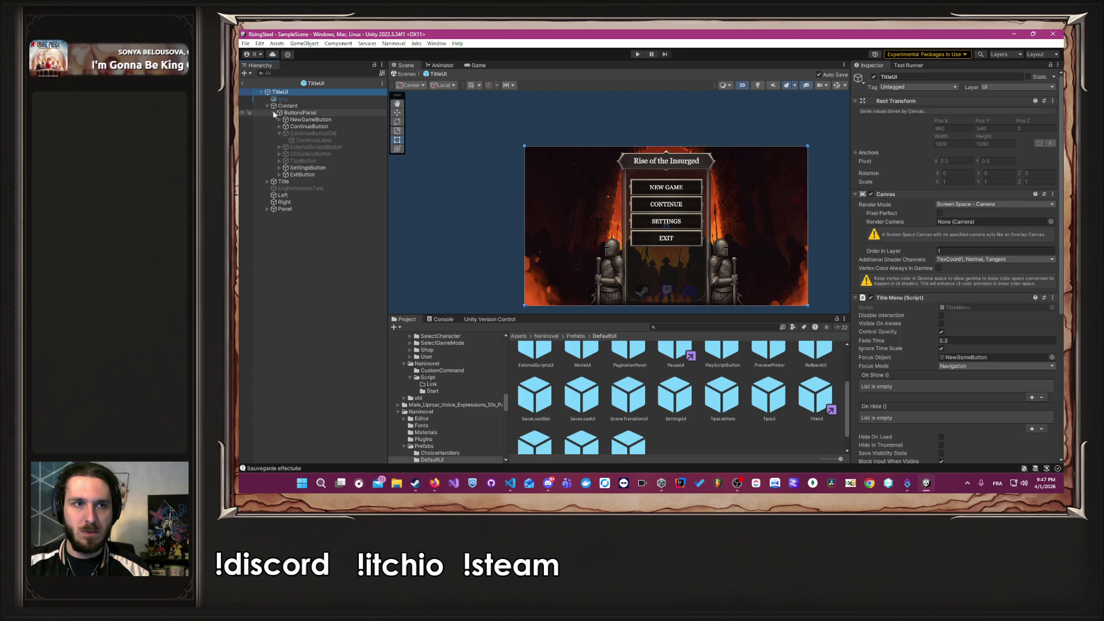
click(267, 106)
click(285, 153)
right_click(291, 172)
click(280, 92)
right_click(281, 94)
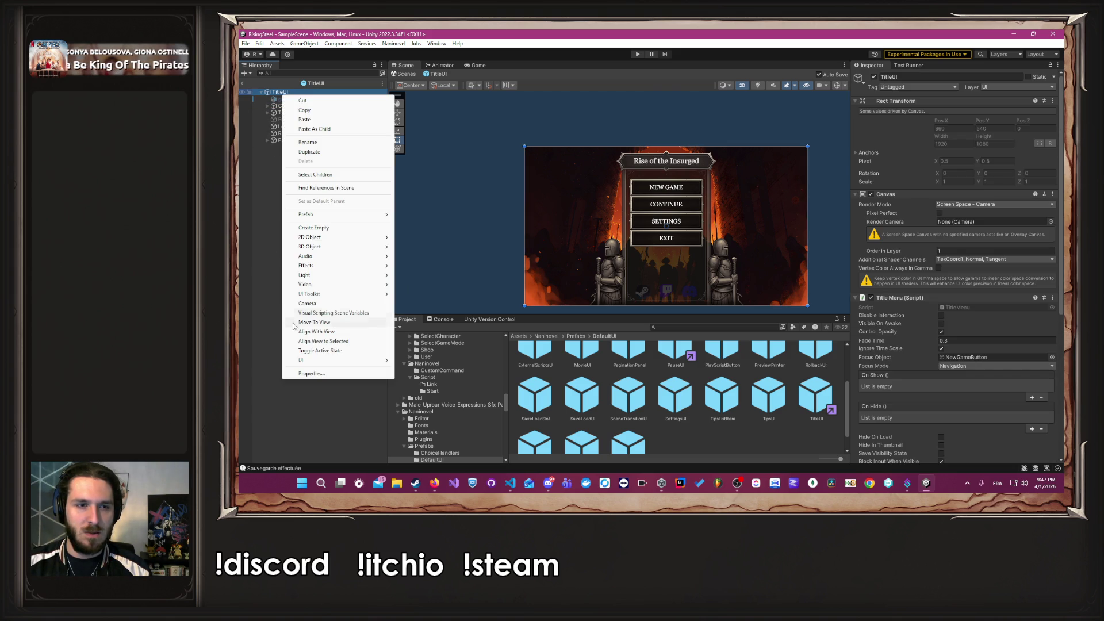
mouse_move(327, 361)
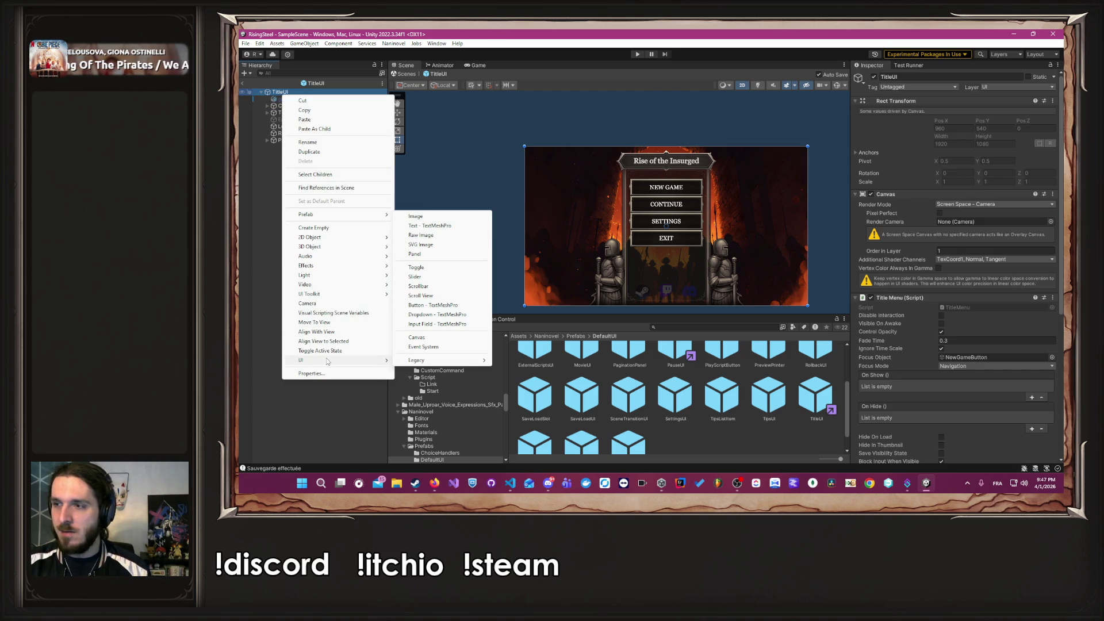
click(440, 226)
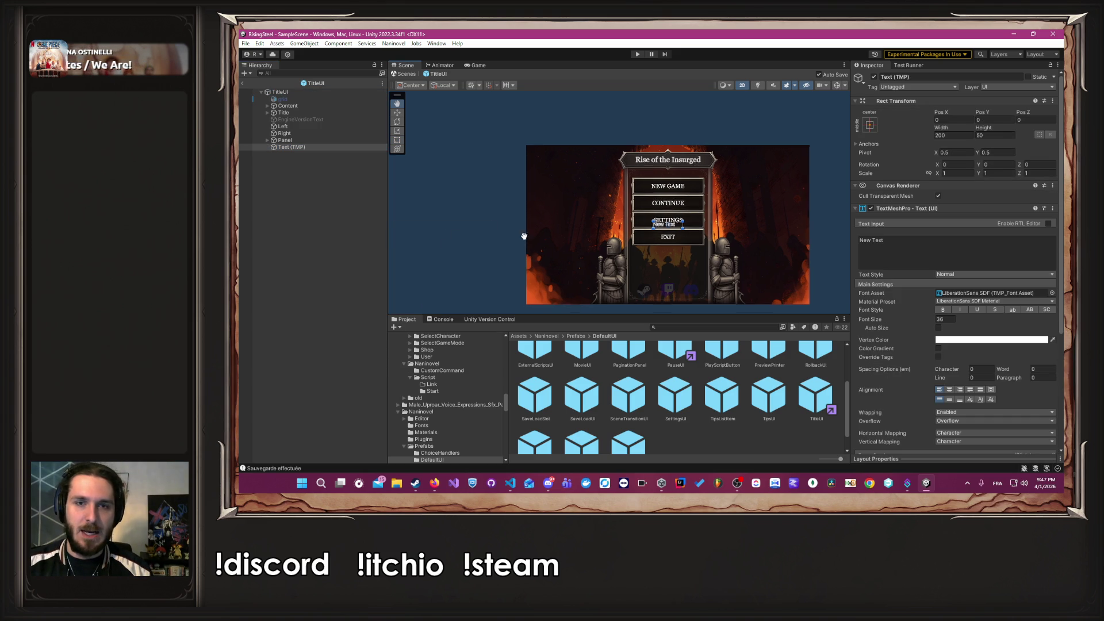
Move the new text to the lower left and set GeorgiaText font at size 52.
click(708, 122)
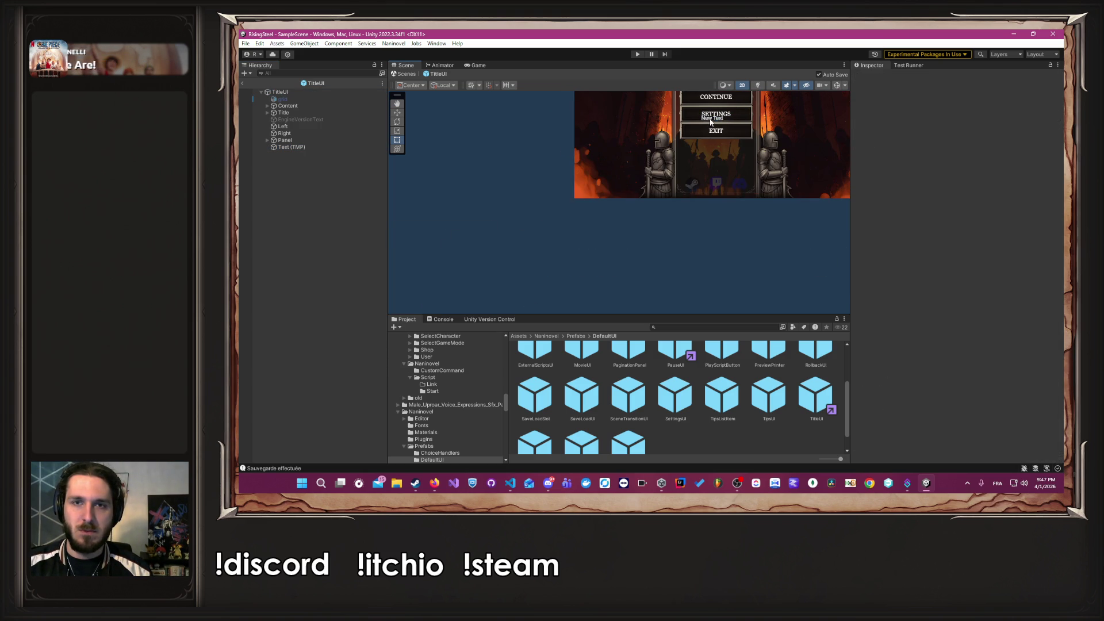
click(327, 148)
mouse_move(709, 123)
mouse_down()
mouse_move(609, 193)
mouse_move(559, 192)
mouse_up()
scroll(592, 196, up, 5)
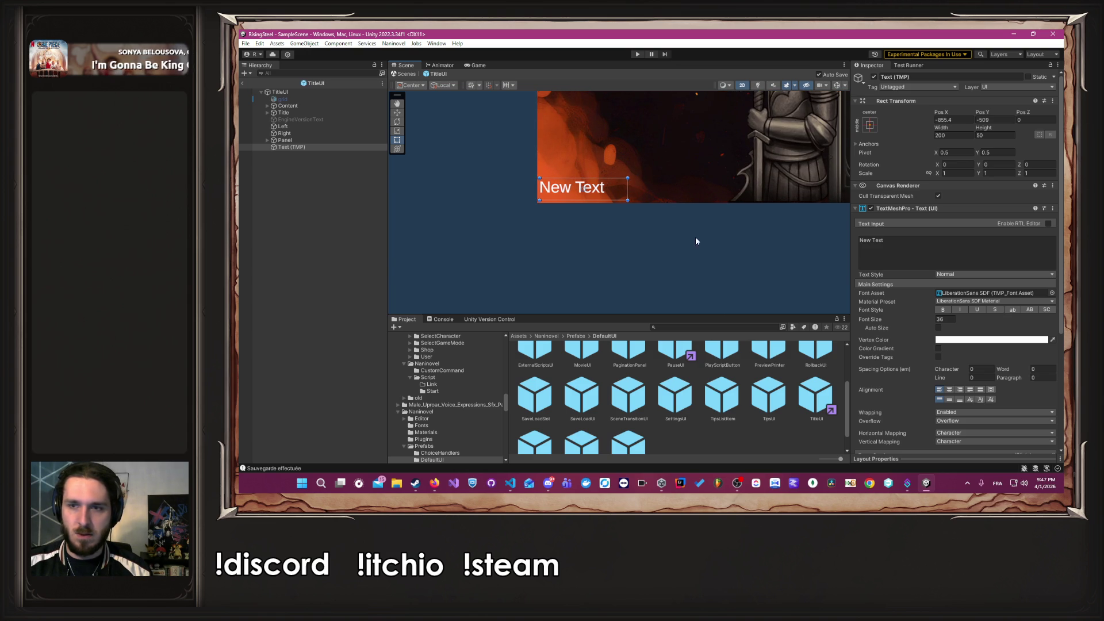
click(1052, 293)
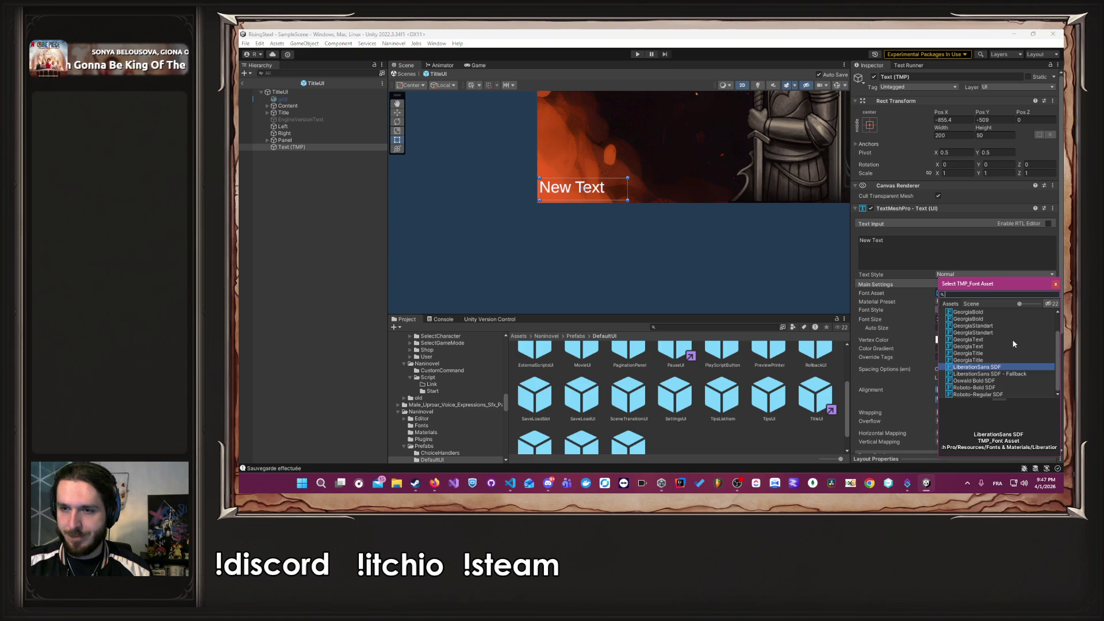
click(977, 346)
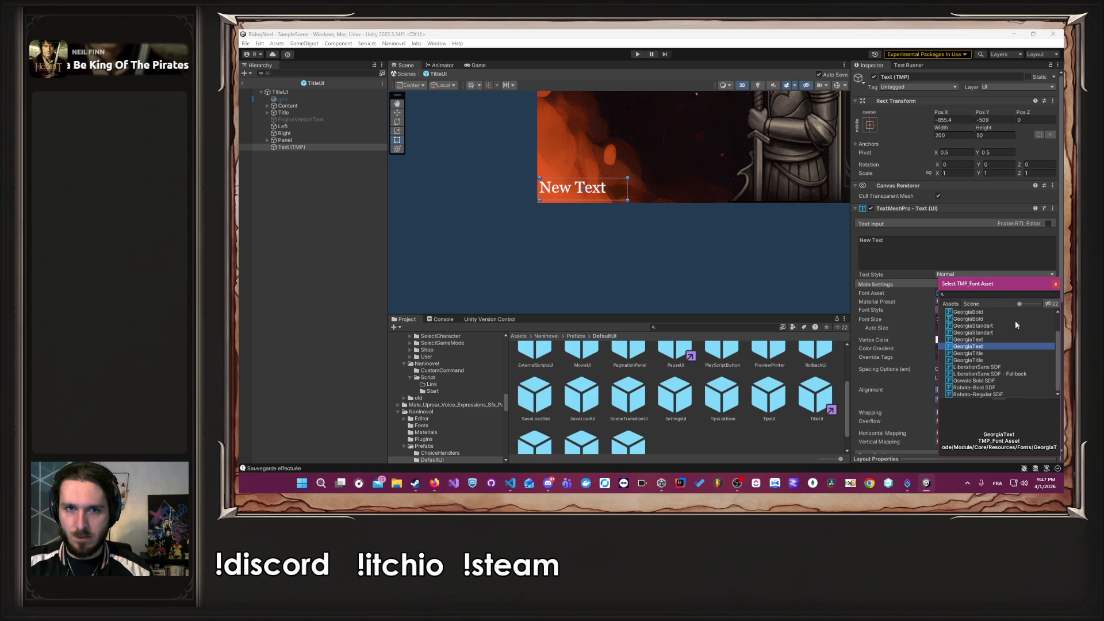
click(1055, 284)
double_click(945, 319)
text(52)
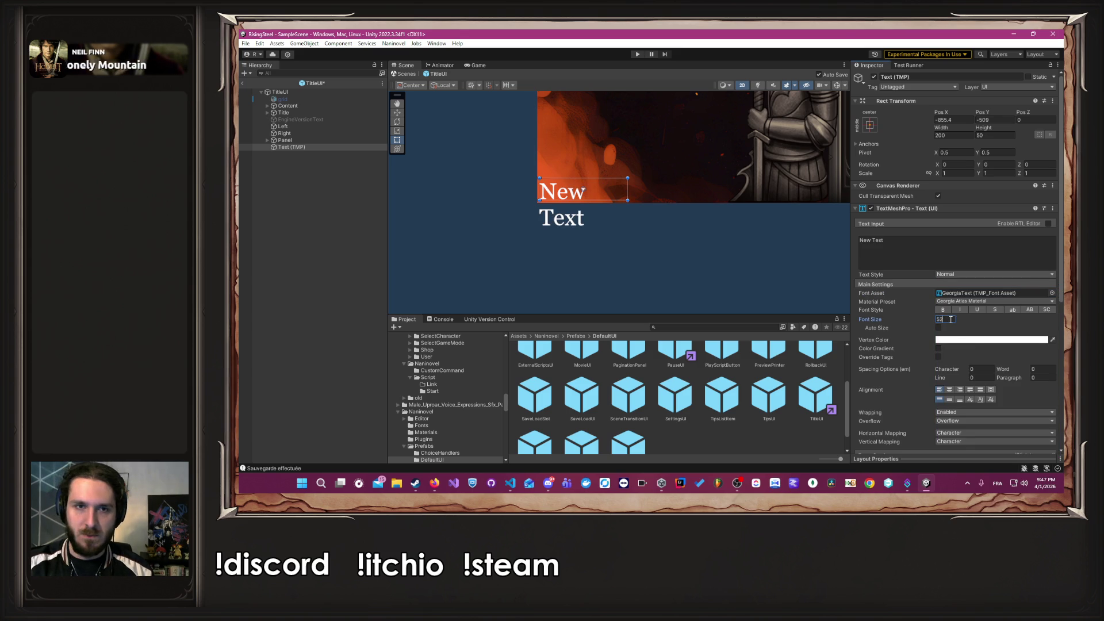
click(927, 258)
Change the text content to V0.2.0.
key(ctrl+a)
text(V)
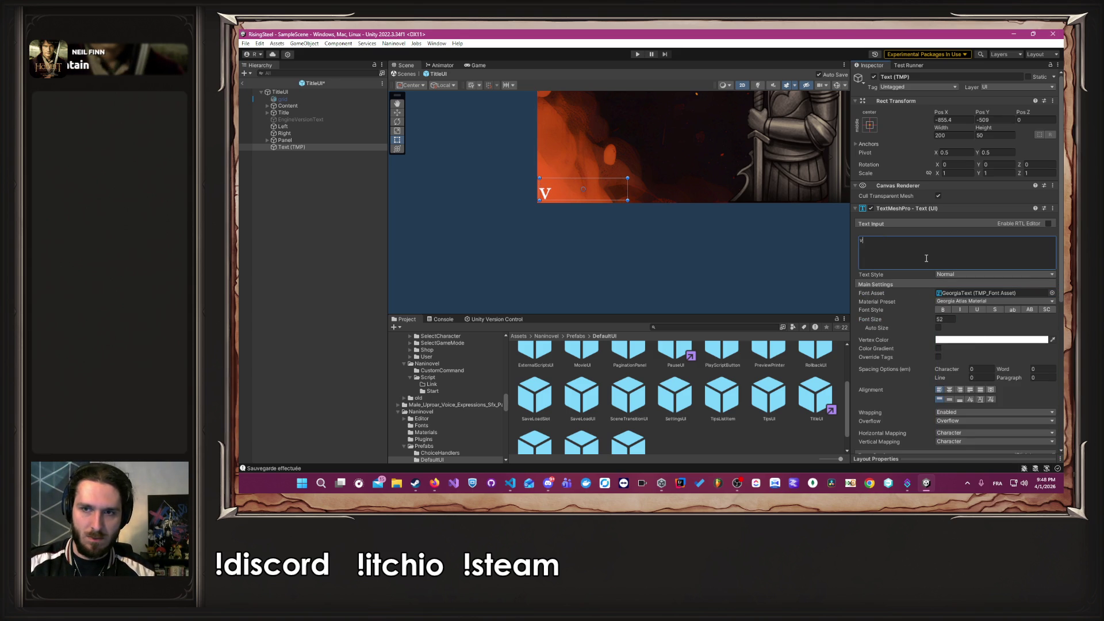
text(v)
key(BackSpace)
key(BackSpace)
text(Vo.)
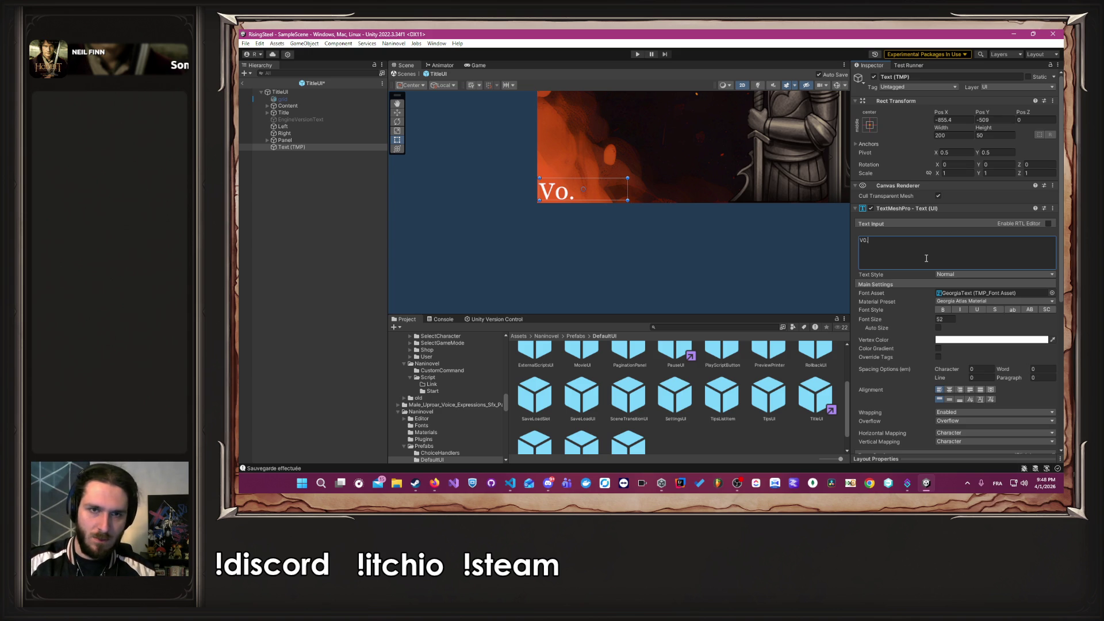
text(1)
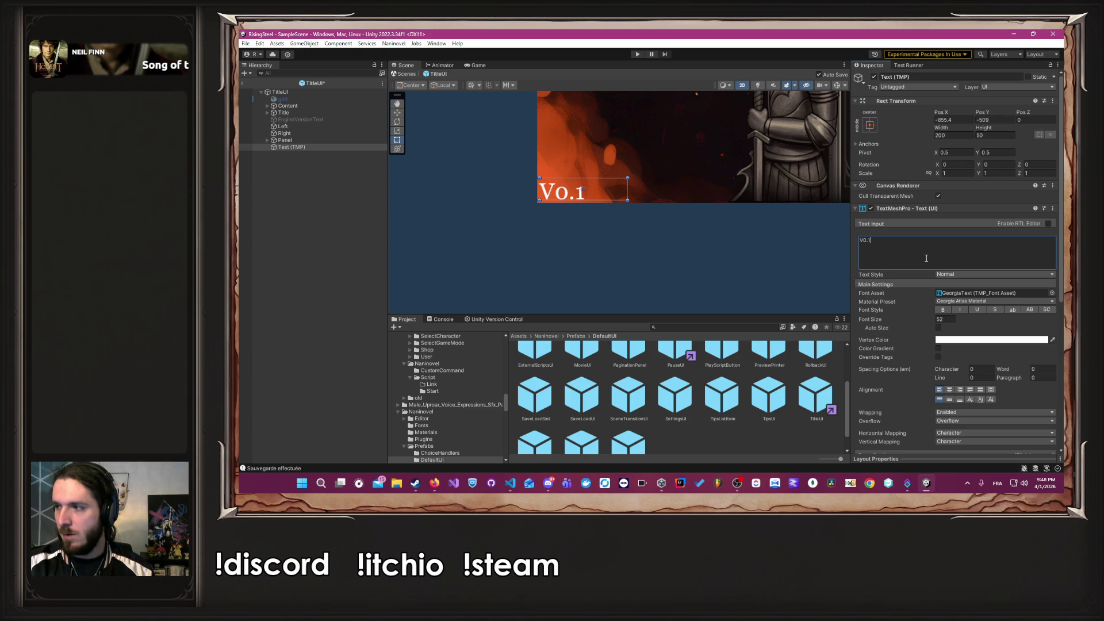
key(BackSpace)
key(BackSpace)
key(BackSpace)
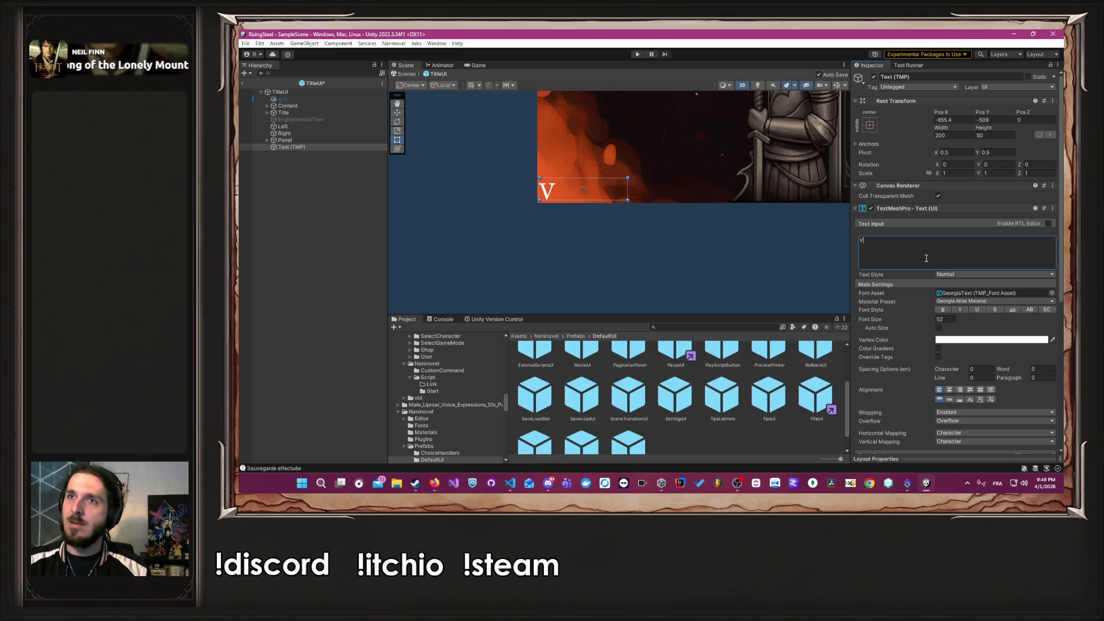
text(o)
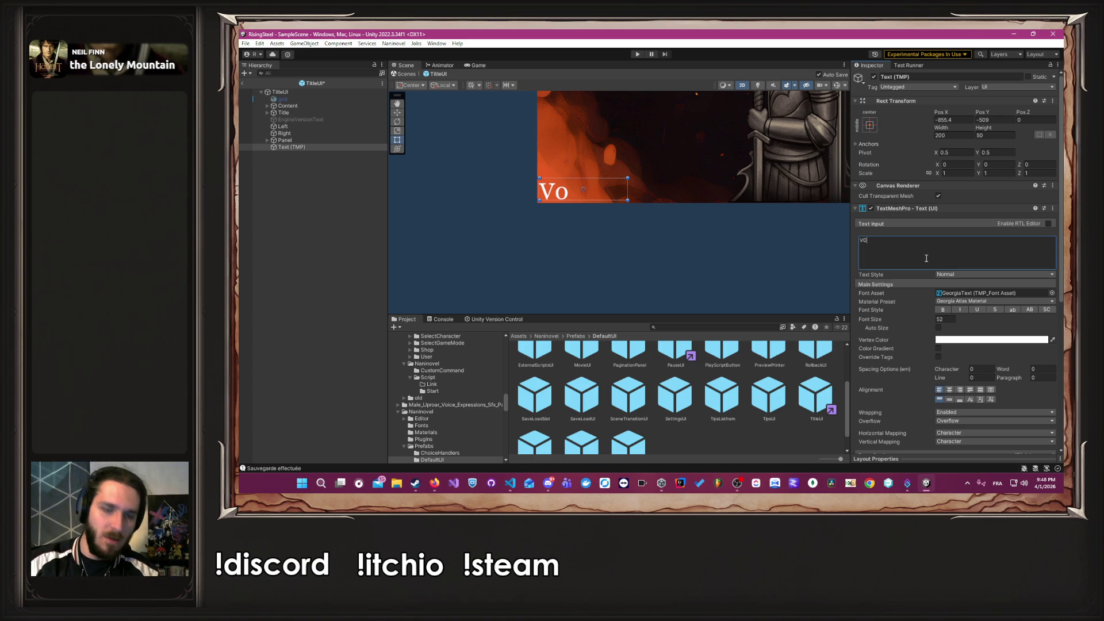
text(.2)
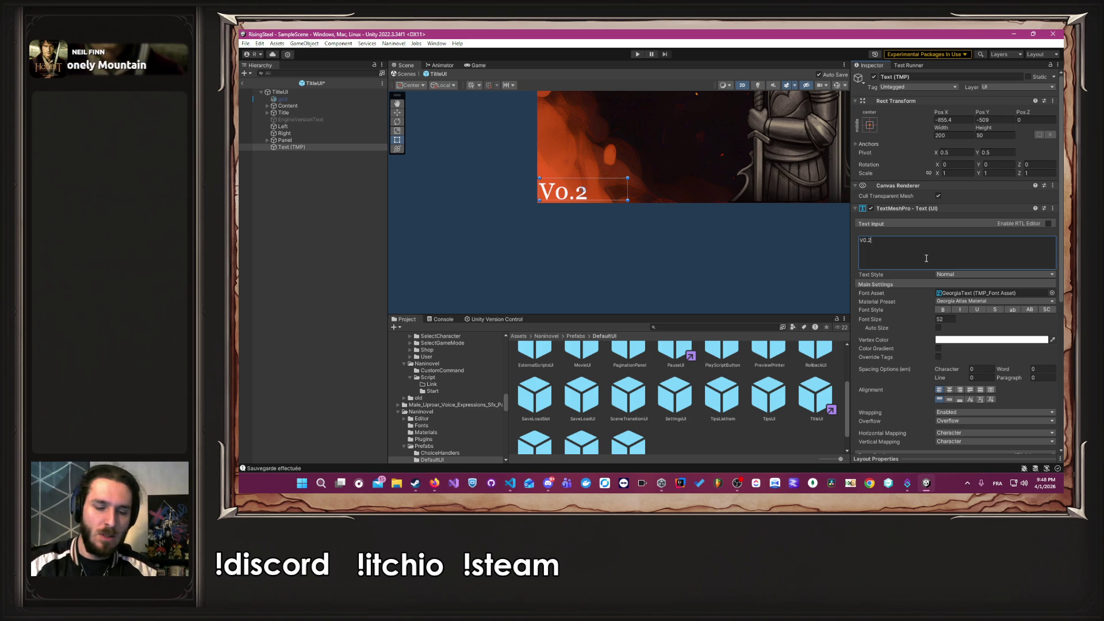
text(.0)
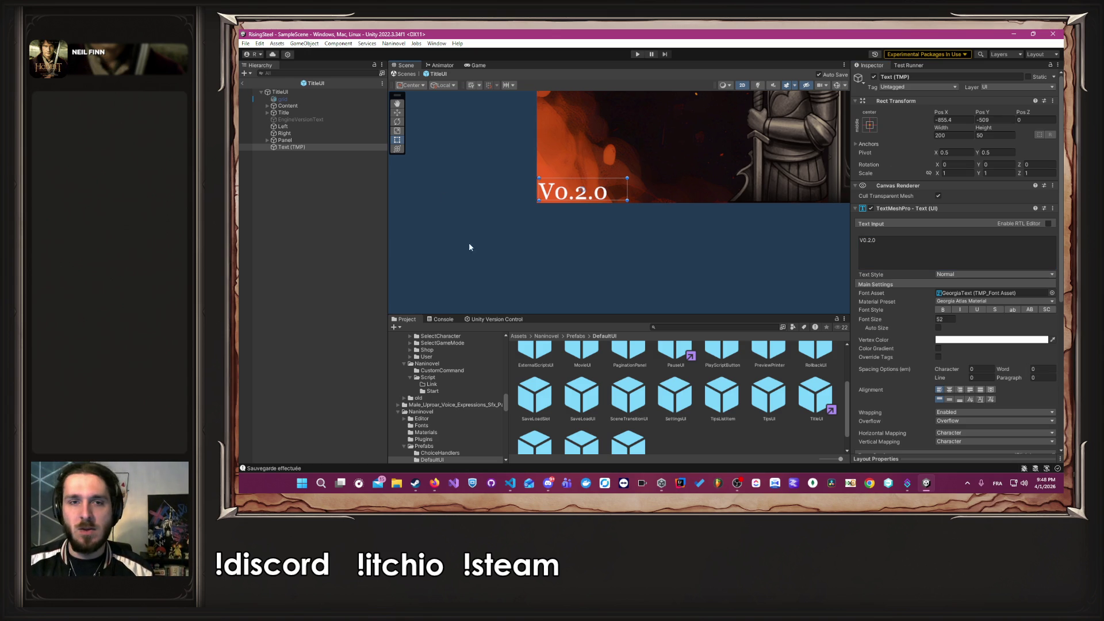
Try a black text colour on the V0.2.0 label, then set it back to white.
click(585, 226)
click(345, 147)
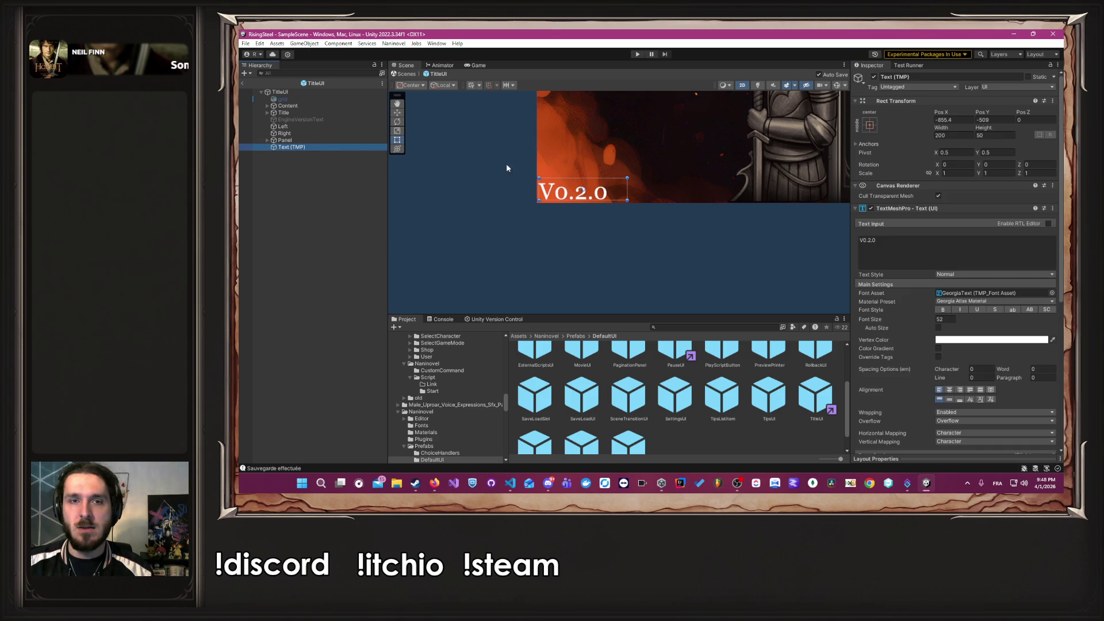
click(619, 214)
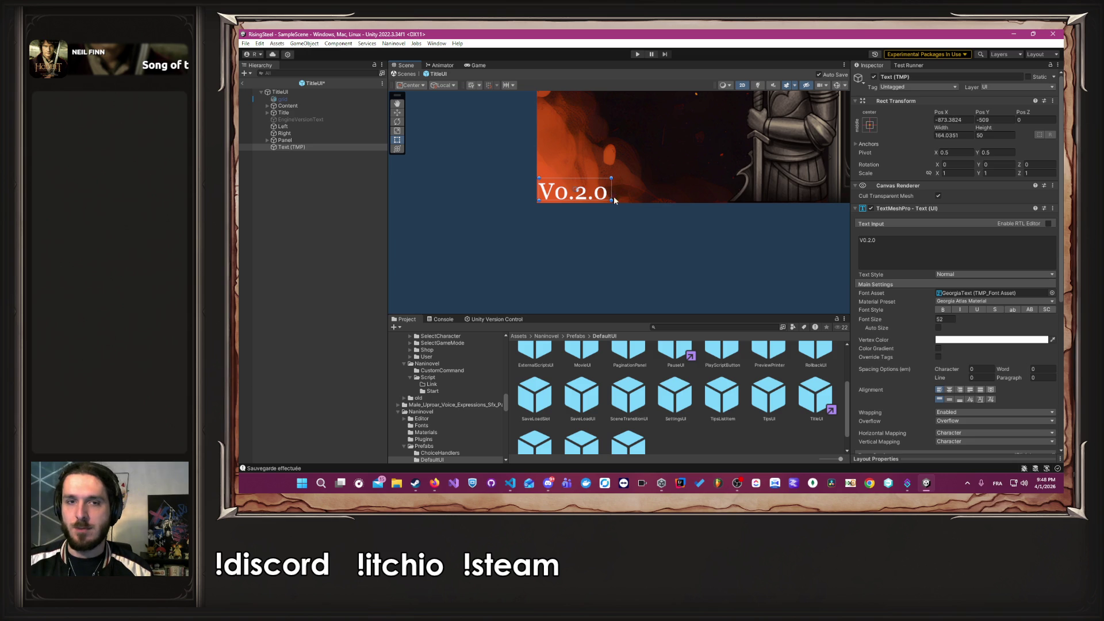
mouse_move(626, 213)
mouse_down()
mouse_move(631, 239)
mouse_move(552, 271)
mouse_up()
scroll(546, 274, down, 4)
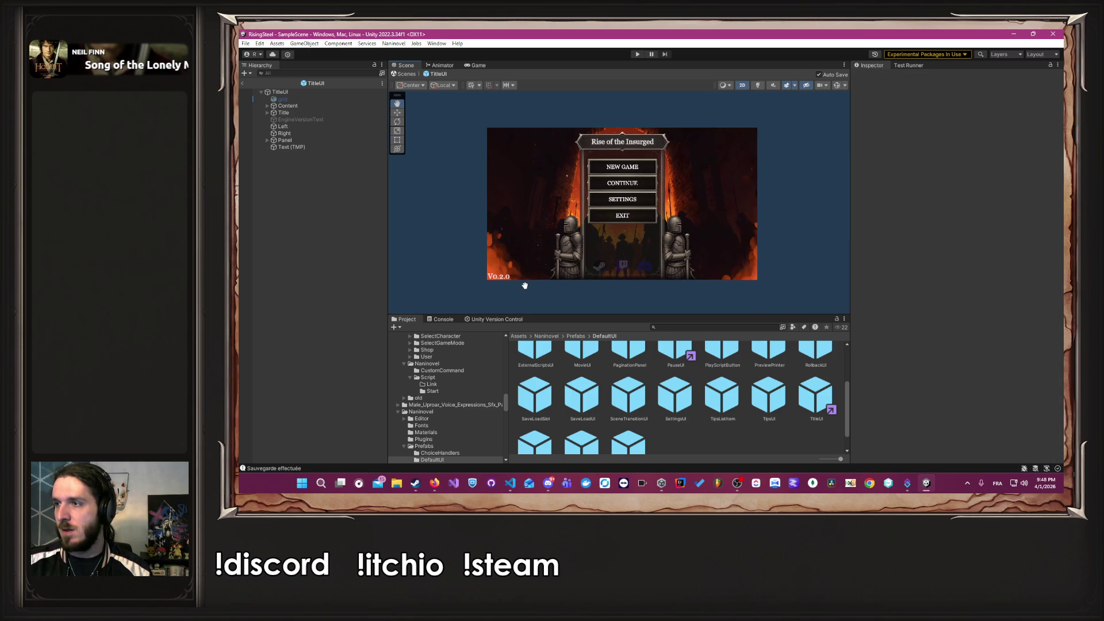
scroll(525, 284, up, 2)
scroll(524, 285, up, 1)
click(489, 272)
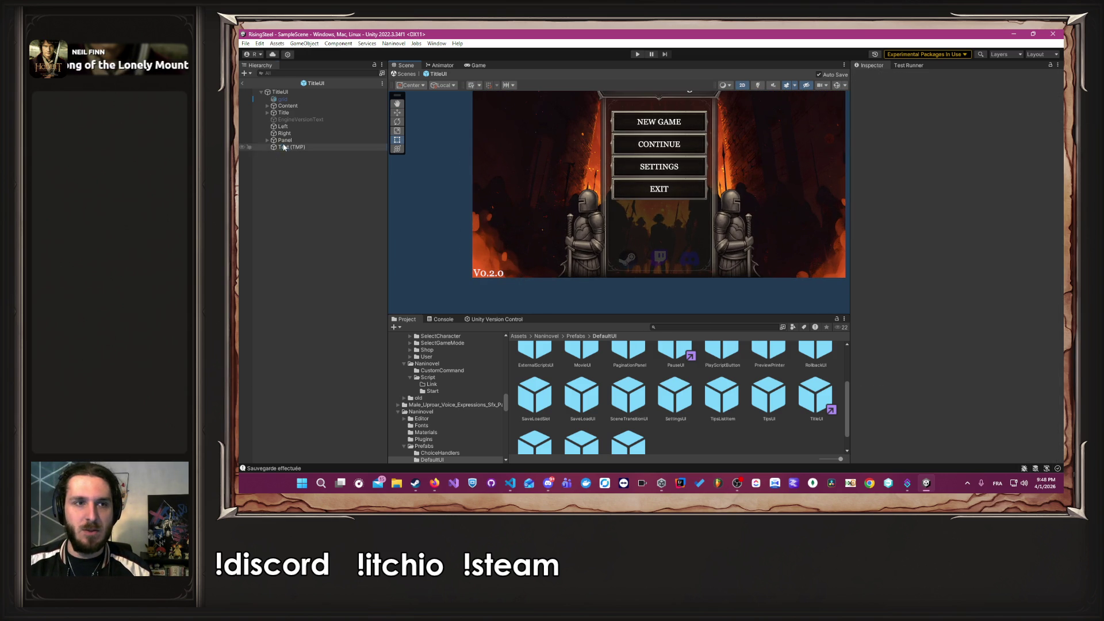
click(1040, 340)
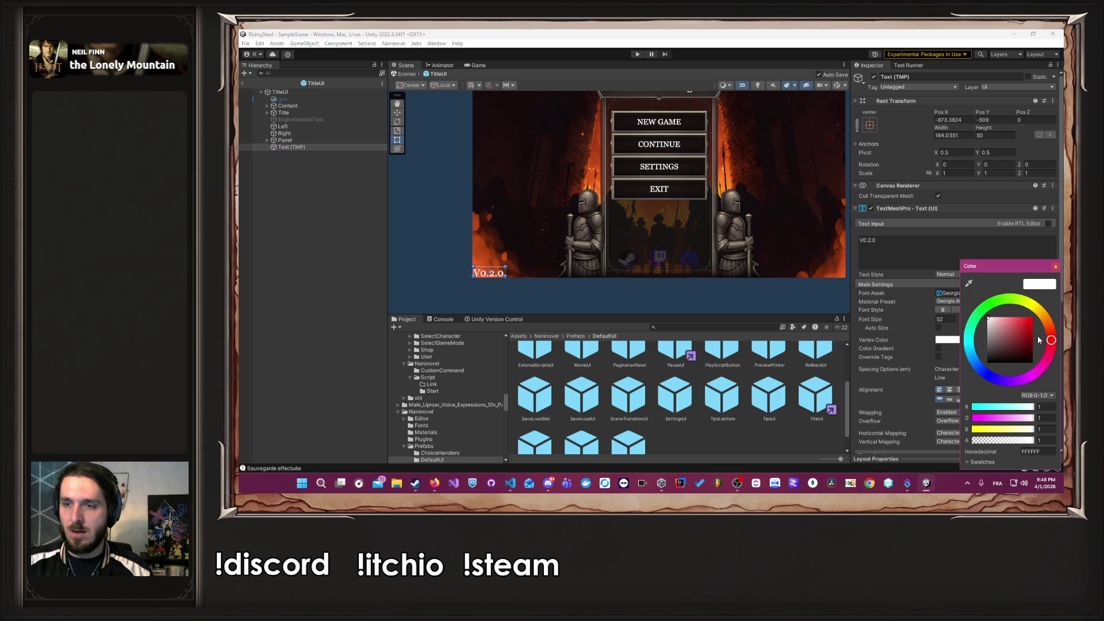
drag(1015, 341, 889, 405)
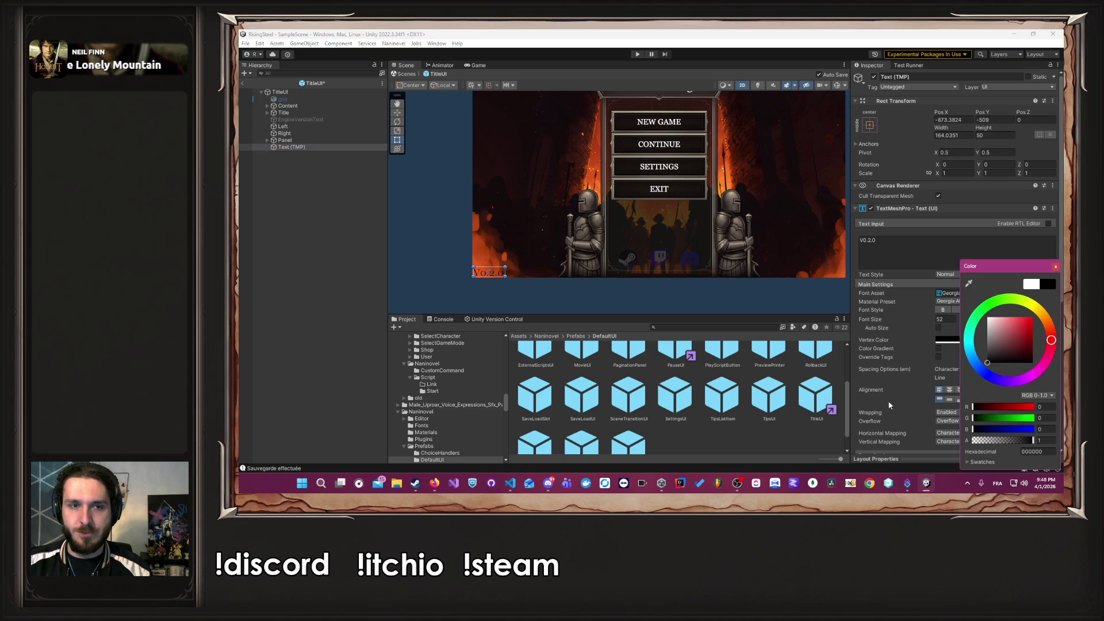
scroll(684, 185, down, 2)
drag(1031, 323, 986, 317)
click(1056, 267)
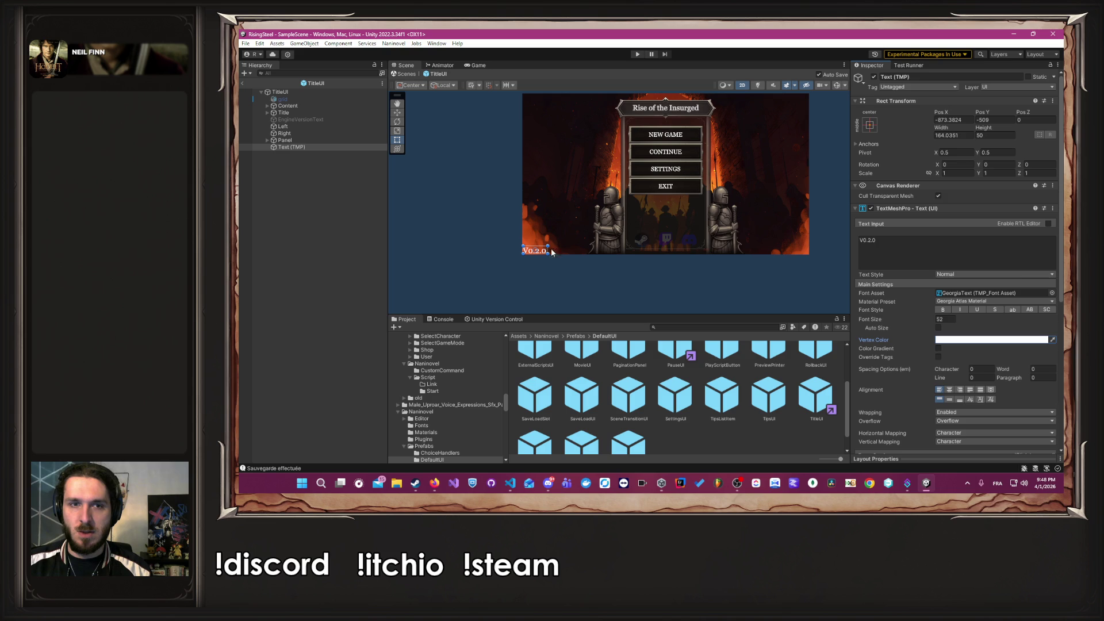
Move the V0.2.0 label to the canvas's top-right corner.
mouse_move(542, 251)
mouse_down()
mouse_move(782, 123)
mouse_move(800, 100)
mouse_move(831, 182)
mouse_move(825, 152)
mouse_up()
click(833, 132)
scroll(827, 109, up, 3)
scroll(830, 182, down, 2)
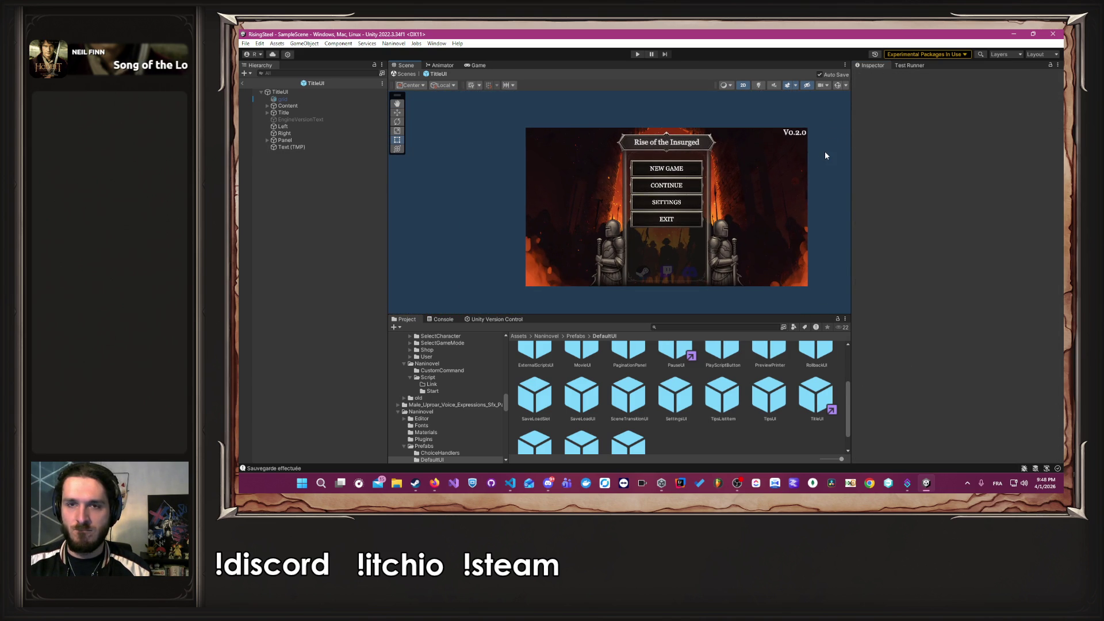
Open the File menu.
click(245, 44)
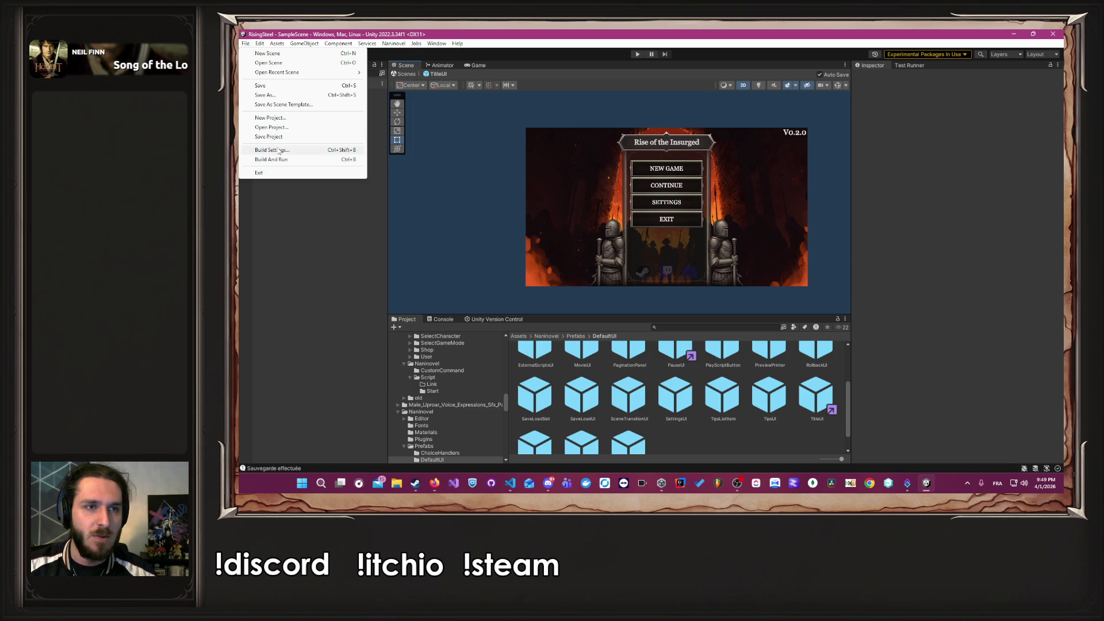
Change the Player Settings Version from 1.0.0 to 0.2.0 and close Project Settings.
click(310, 150)
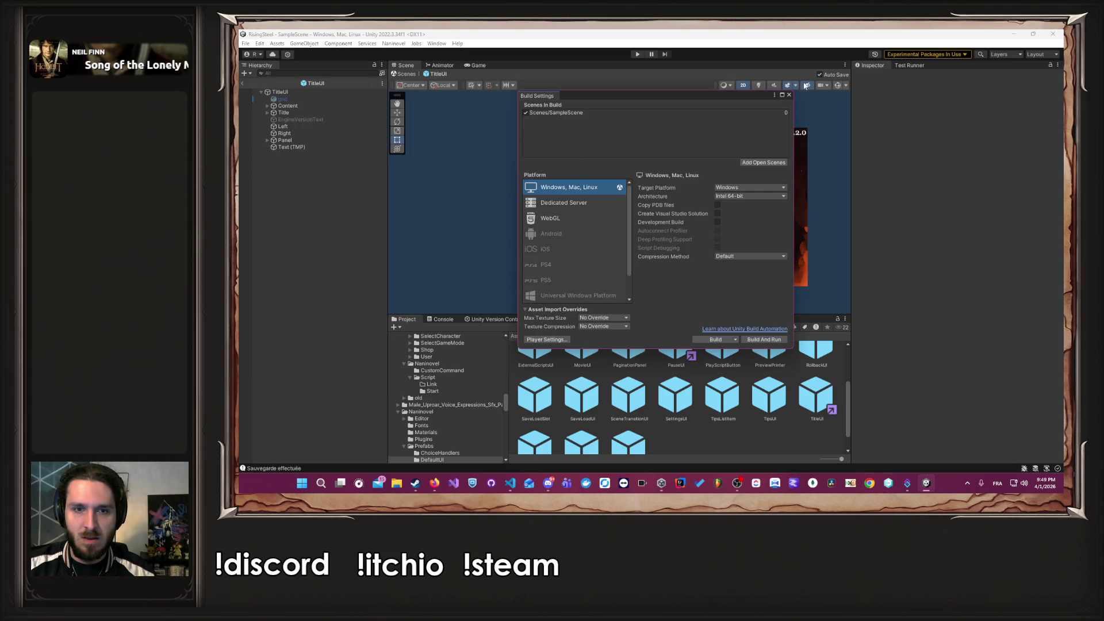
click(549, 340)
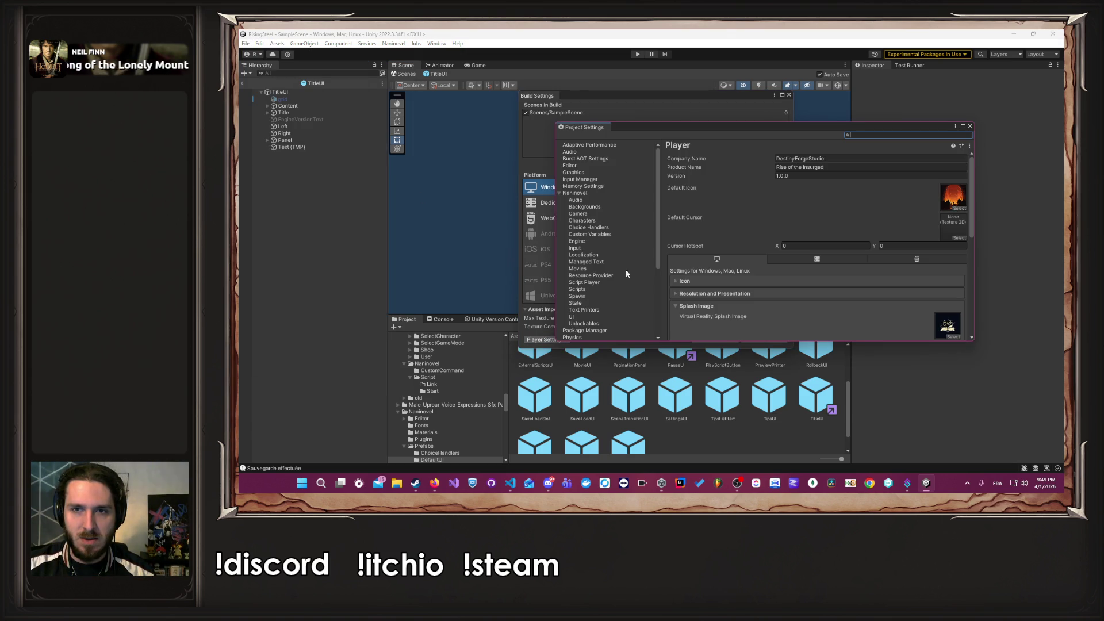
click(794, 176)
text(0)
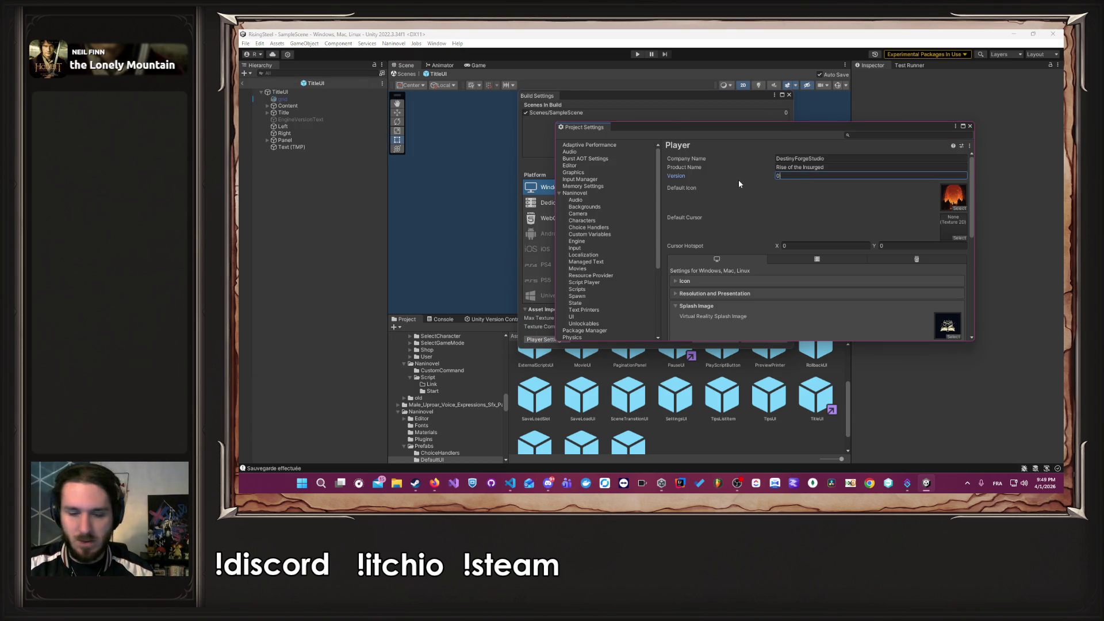
text(.2.0)
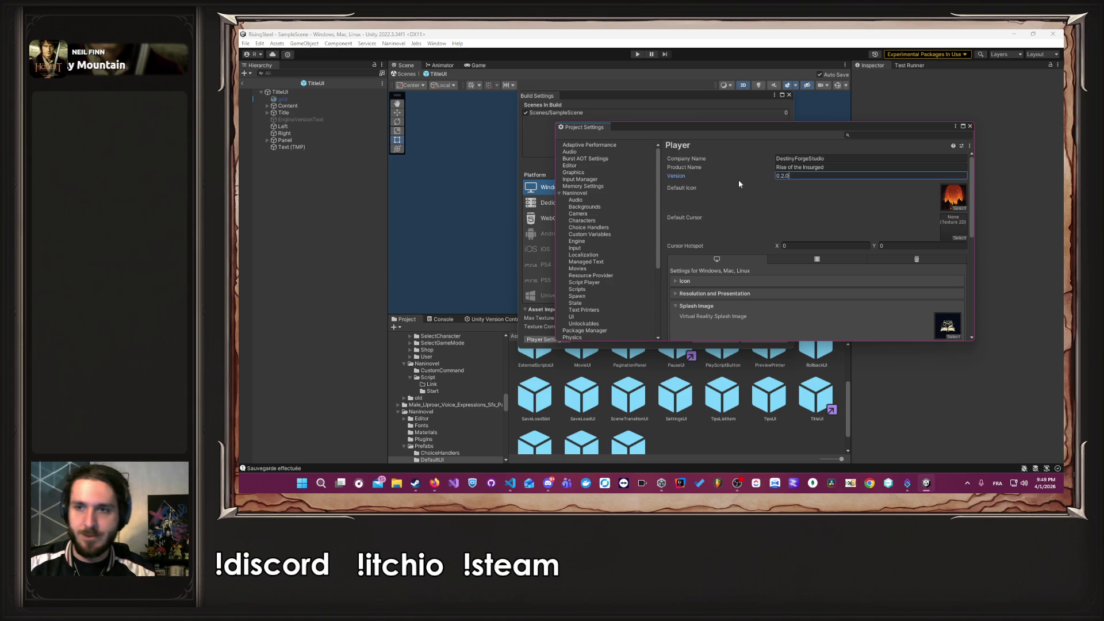
scroll(768, 190, down, 5)
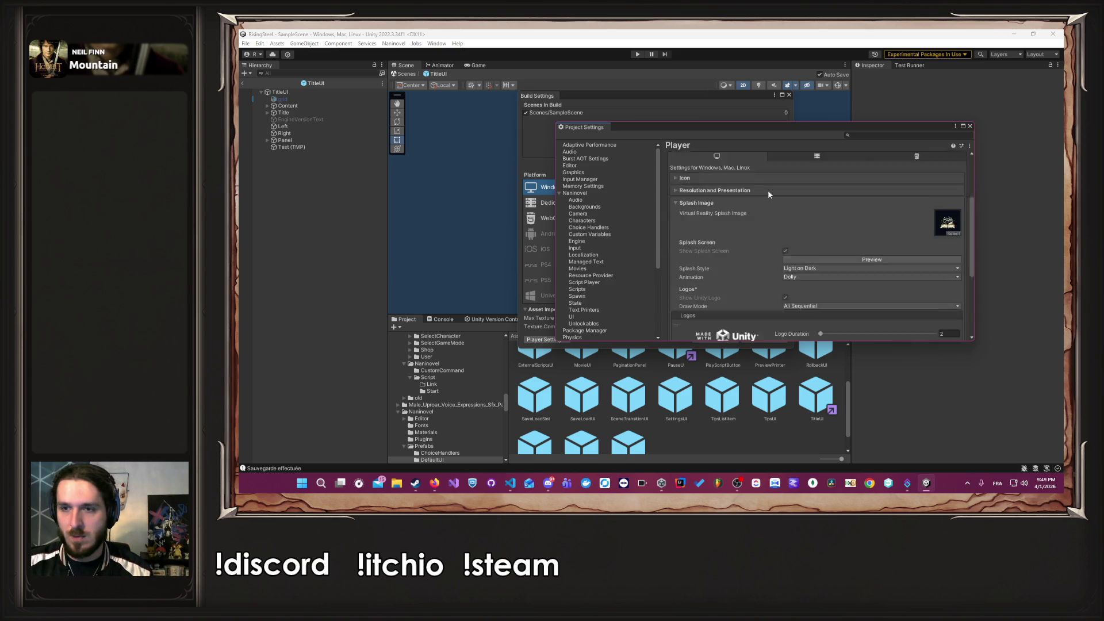
scroll(771, 192, up, 5)
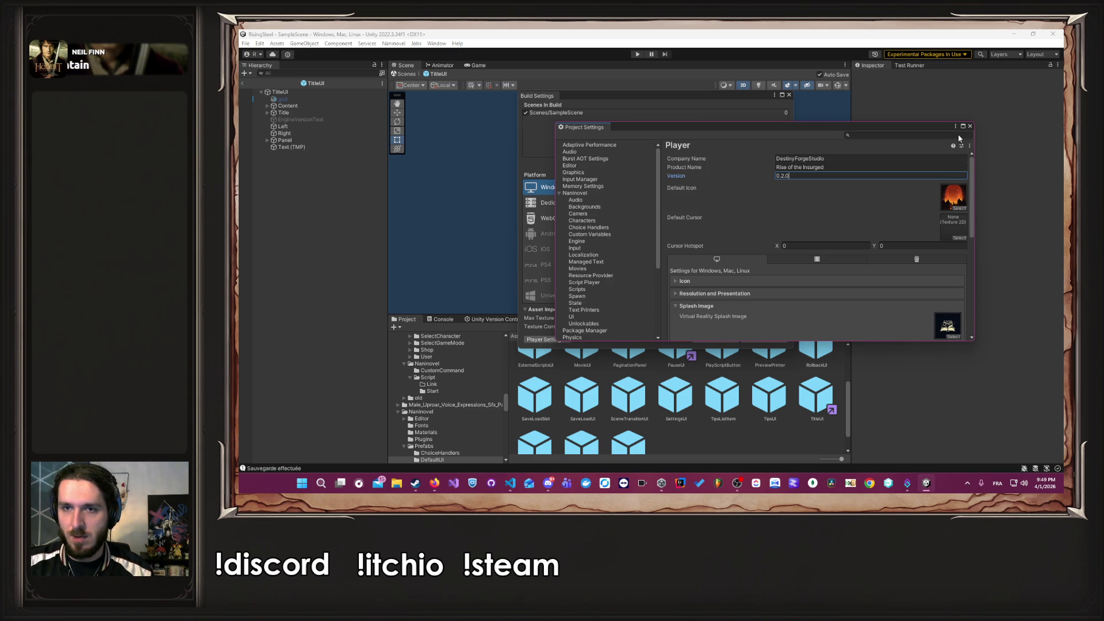
click(970, 127)
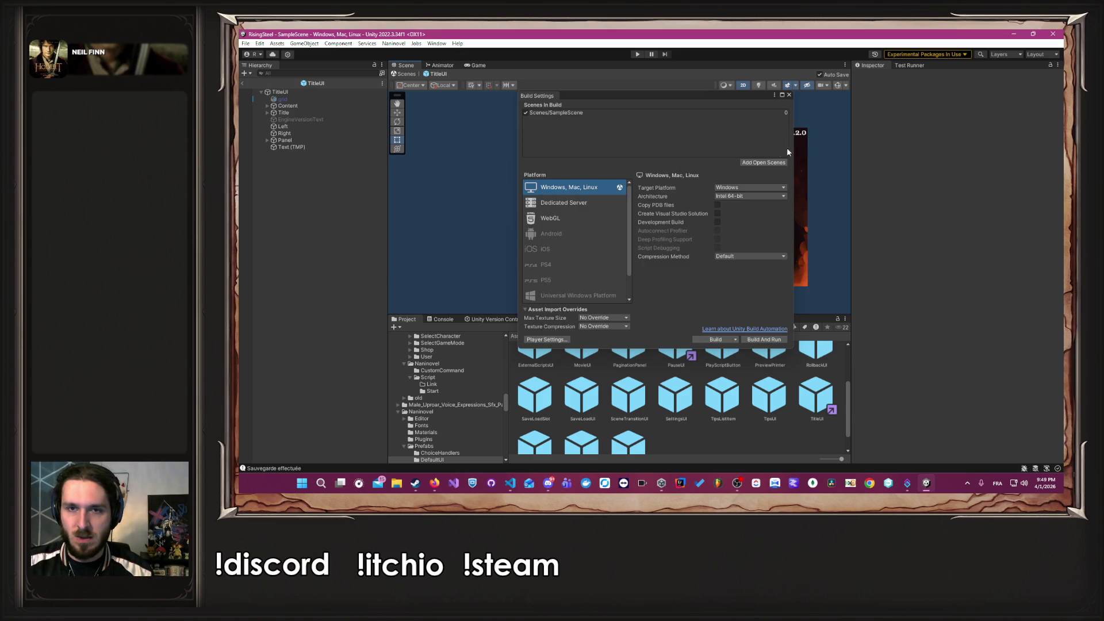
click(772, 338)
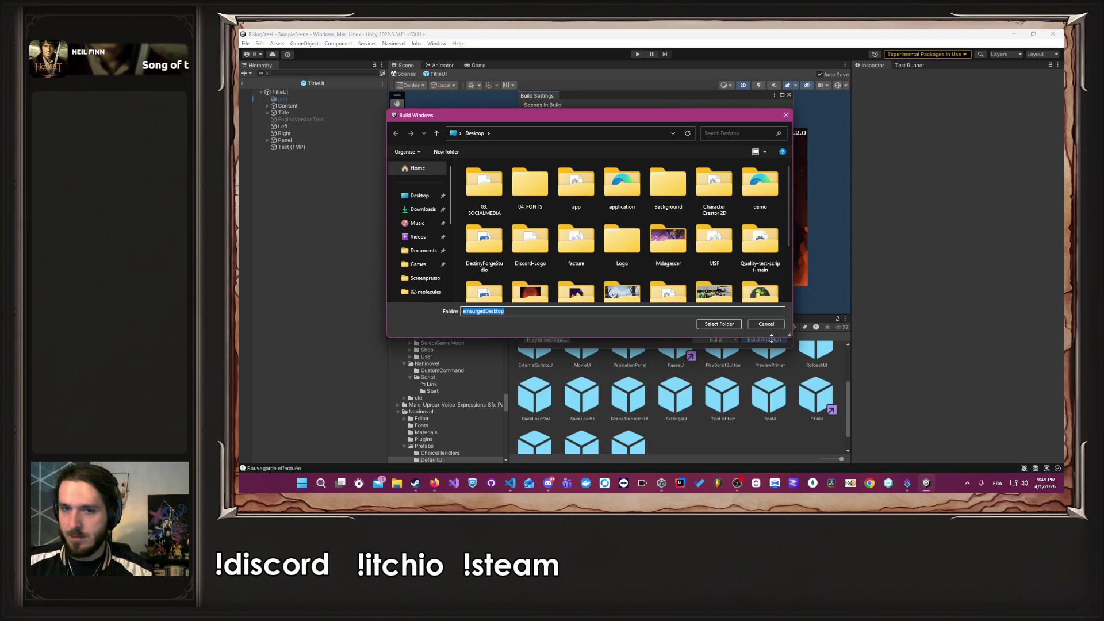
click(785, 115)
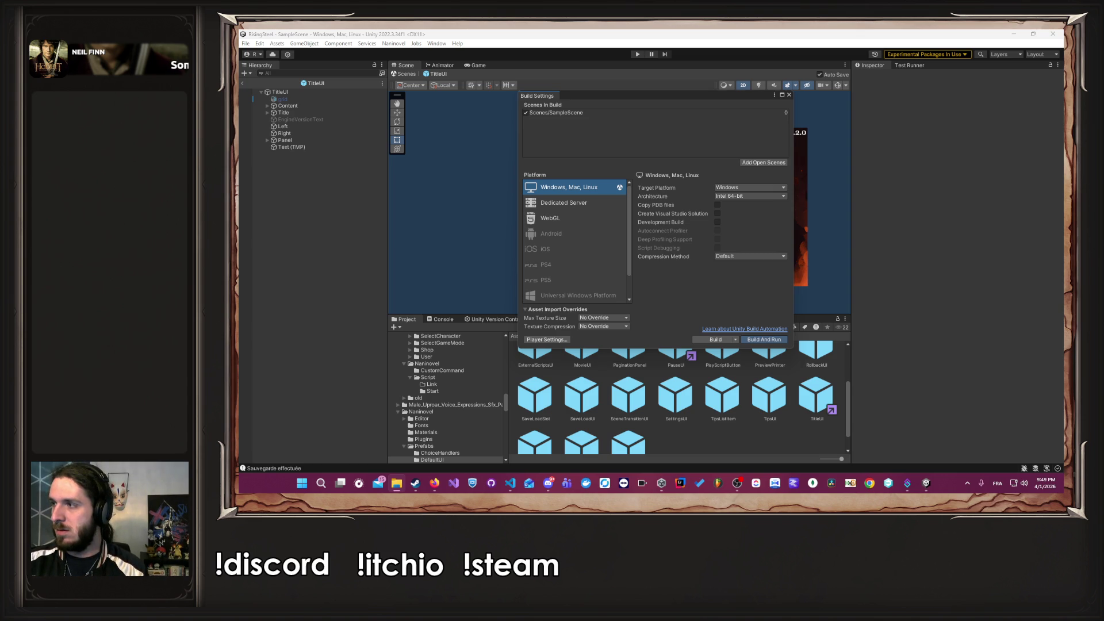
click(397, 483)
click(397, 483)
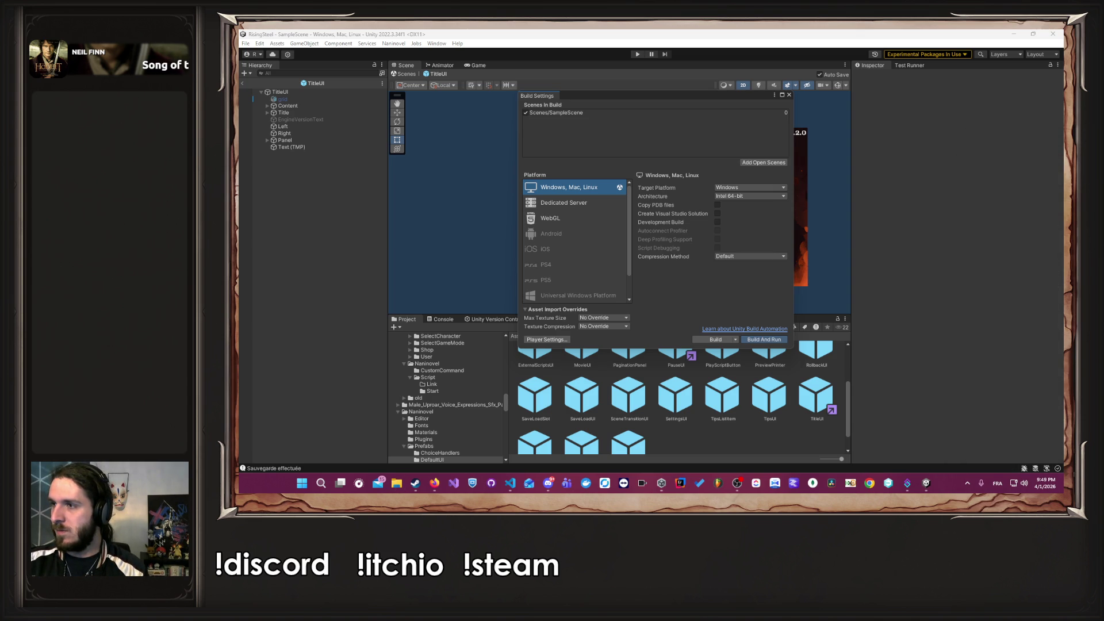
Build and run the Windows game, check the V0.2.0 title label, then exit the game.
click(772, 340)
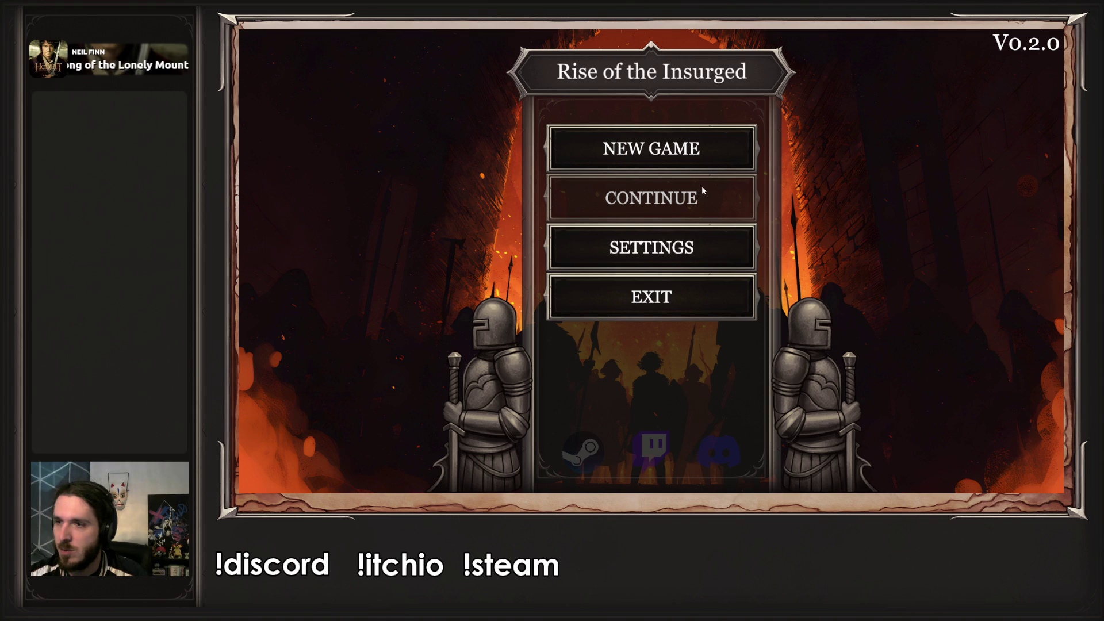
click(683, 305)
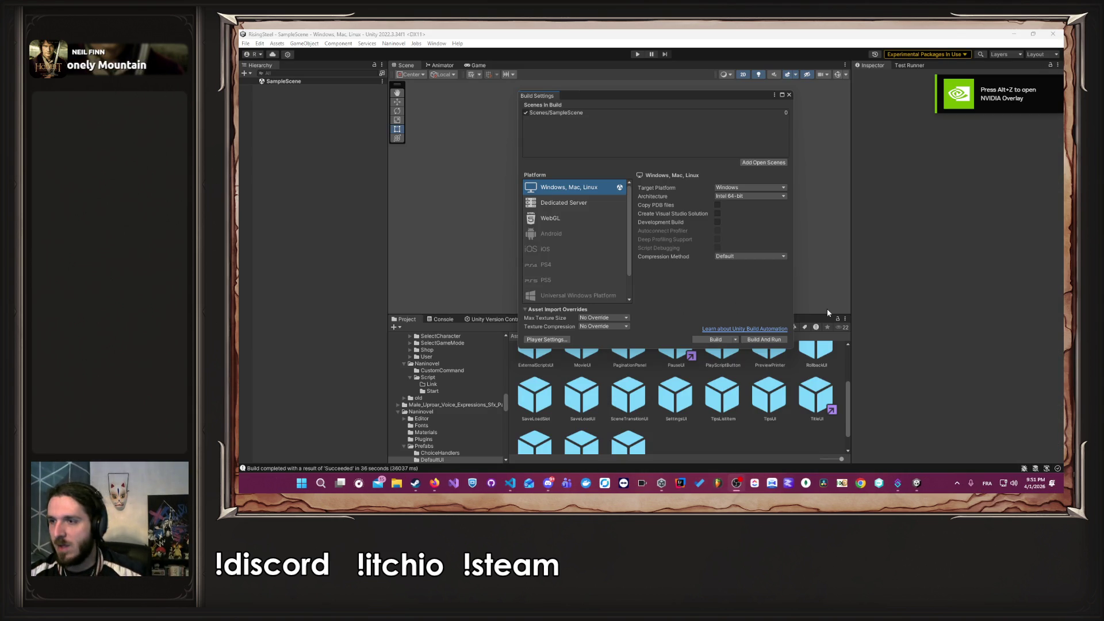
Close Build Settings and minimize the editor to reach the desktop.
click(789, 95)
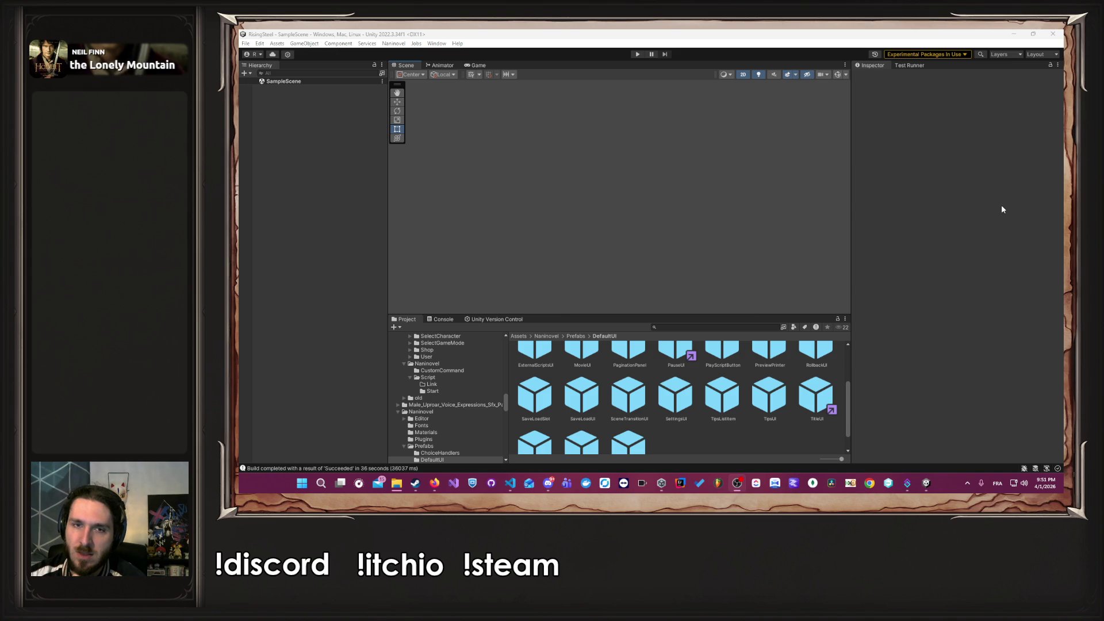
click(1013, 33)
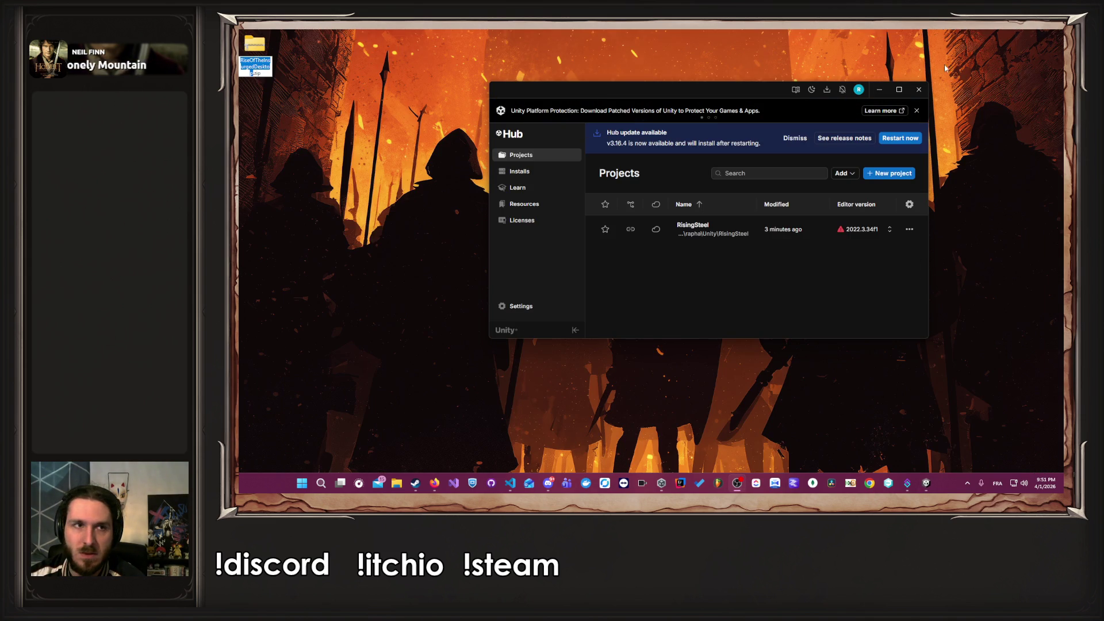
Try removing 'Desktop' from the zip name, declining the duplicate-name prompt.
click(256, 54)
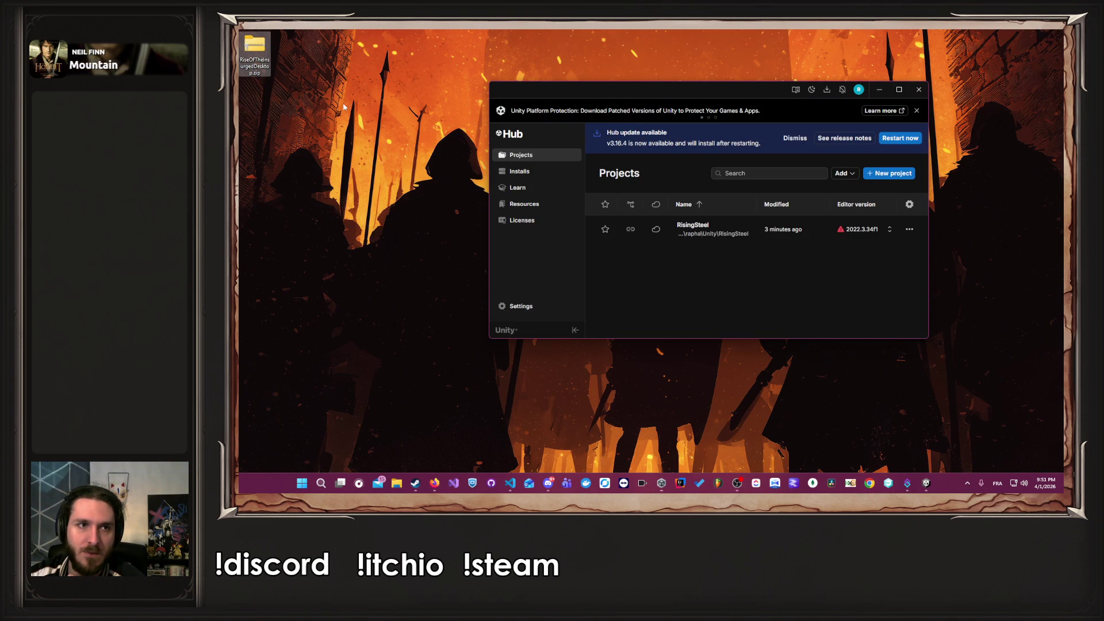
key(super+d)
right_click(261, 55)
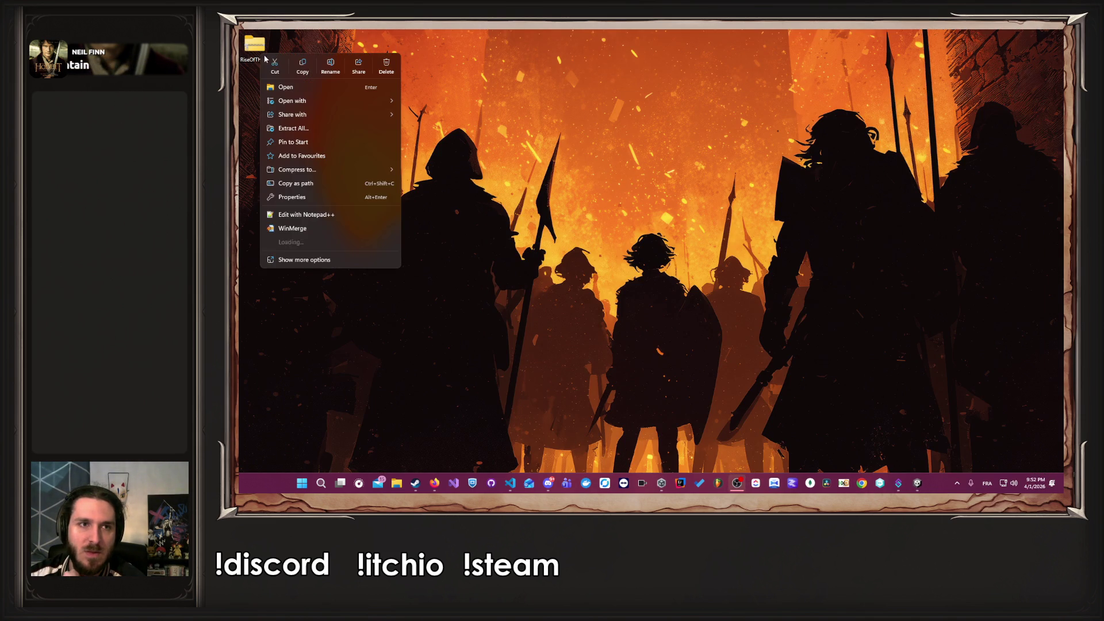
click(338, 63)
key(Right)
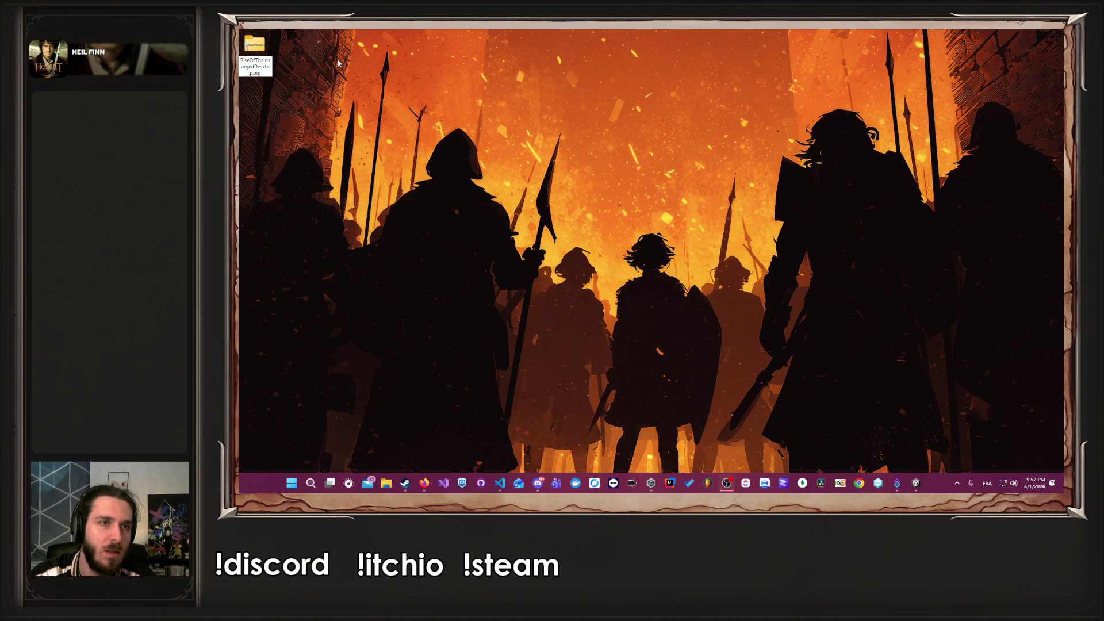
key(Left)
key(Left)
key(Left)
key(BackSpace)
key(BackSpace)
key(BackSpace)
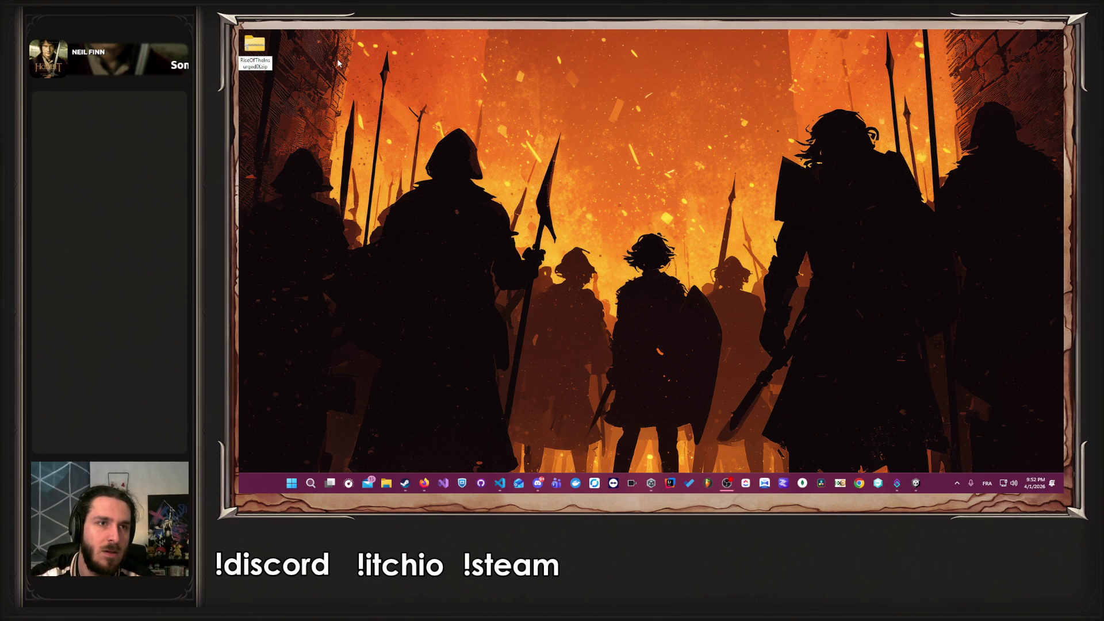
key(Return)
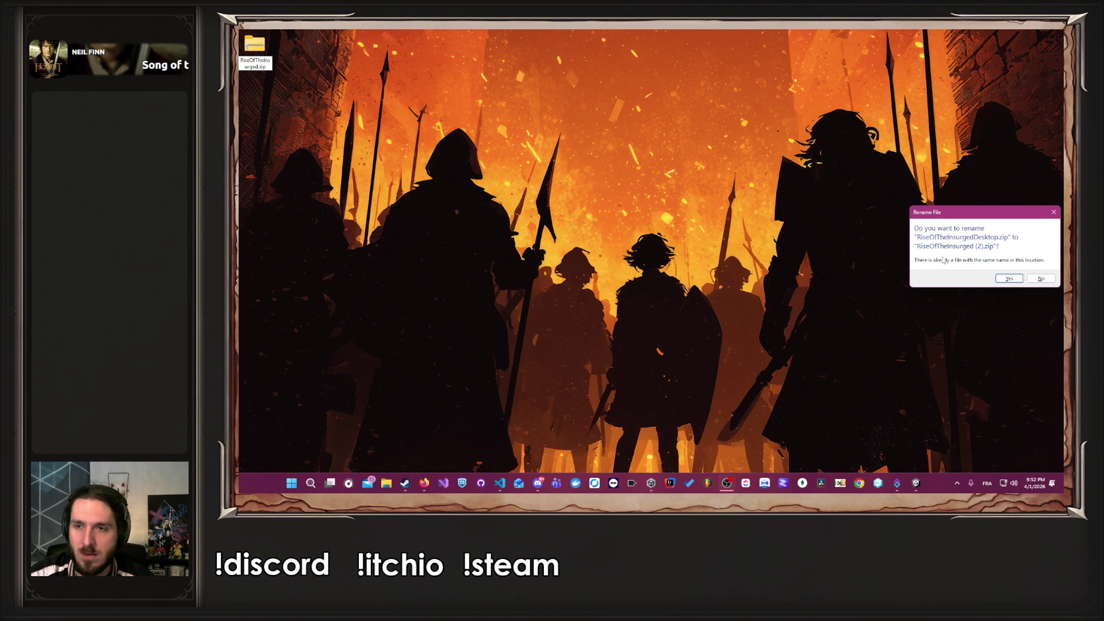
click(1041, 278)
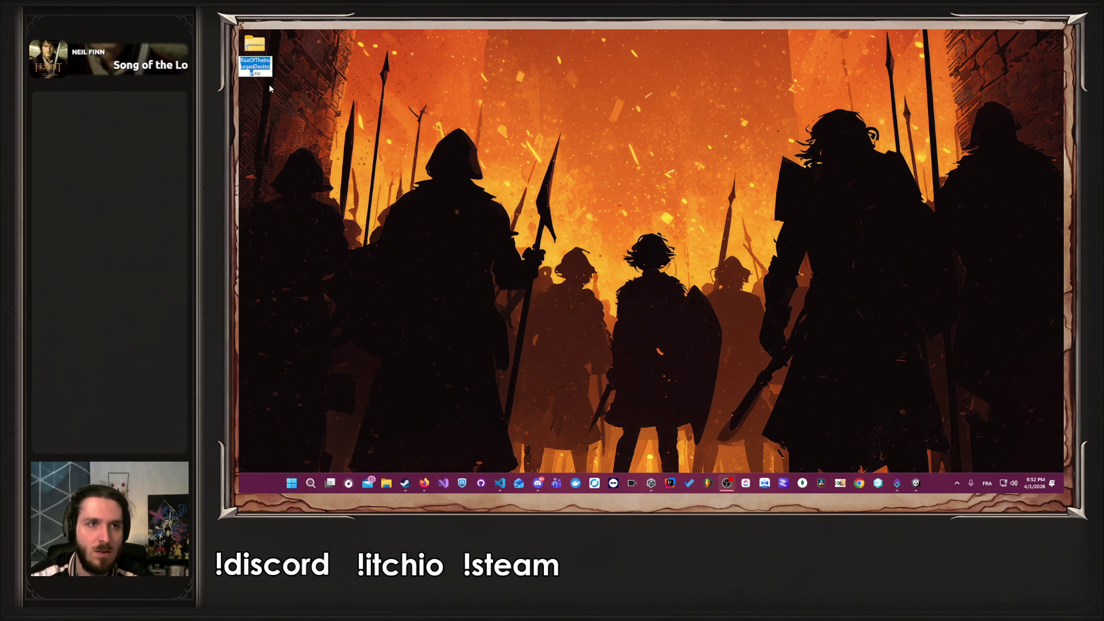
Rename the desktop zip to RiseOfTheInsurgedV0.2.0.zip.
key(Right)
key(shift+Left)
key(shift+Left)
key(shift+Left)
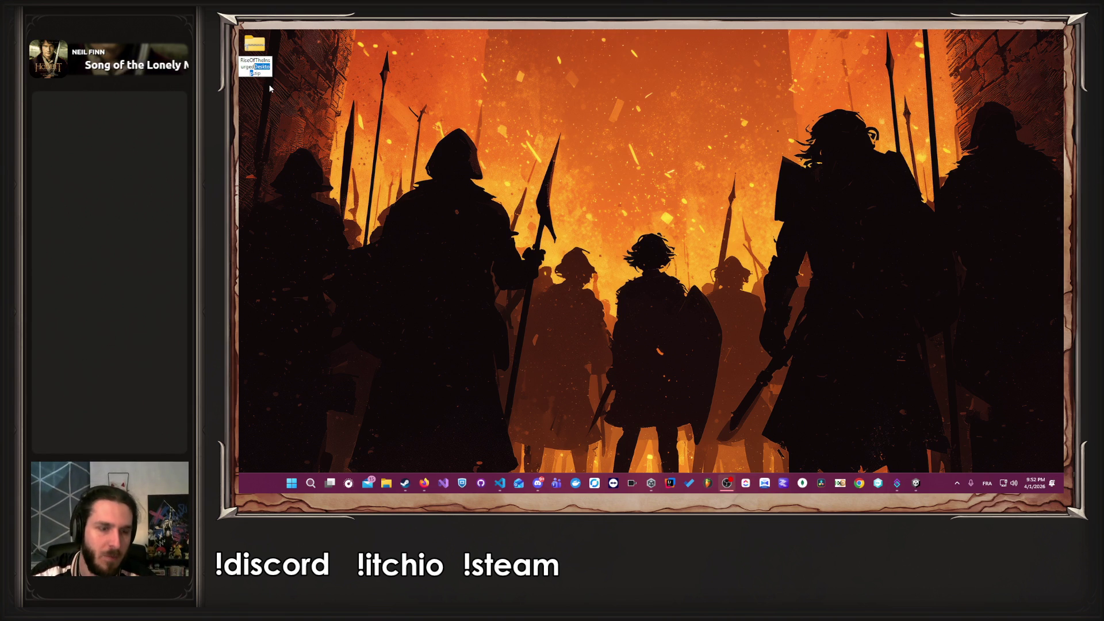
text(V0)
key(Return)
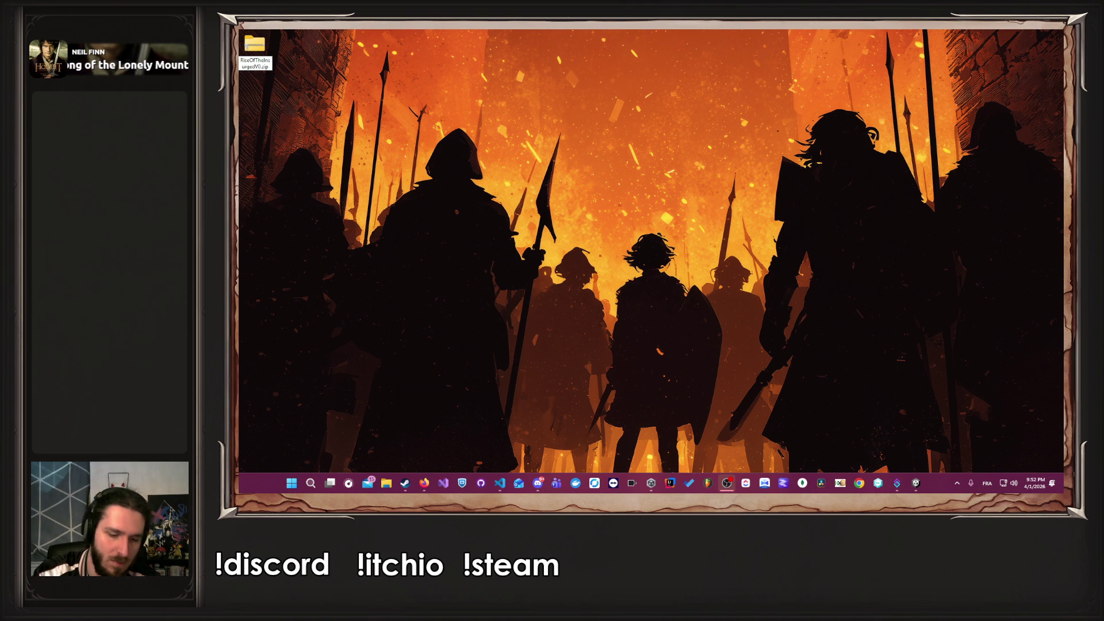
key(F2)
key(Right)
text(.2.0)
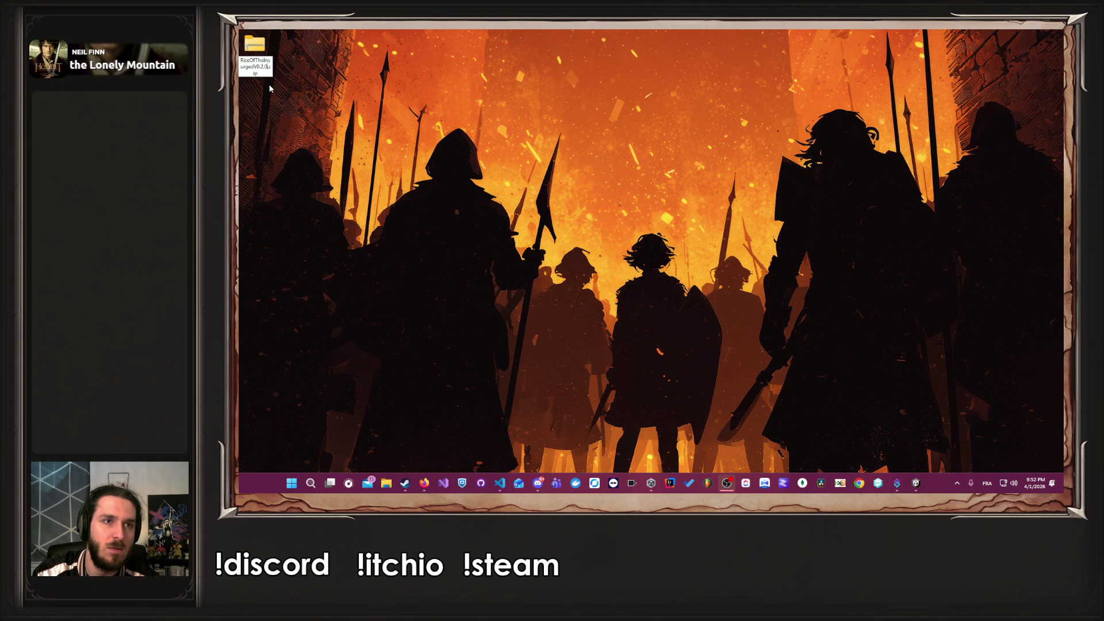
key(Return)
click(428, 302)
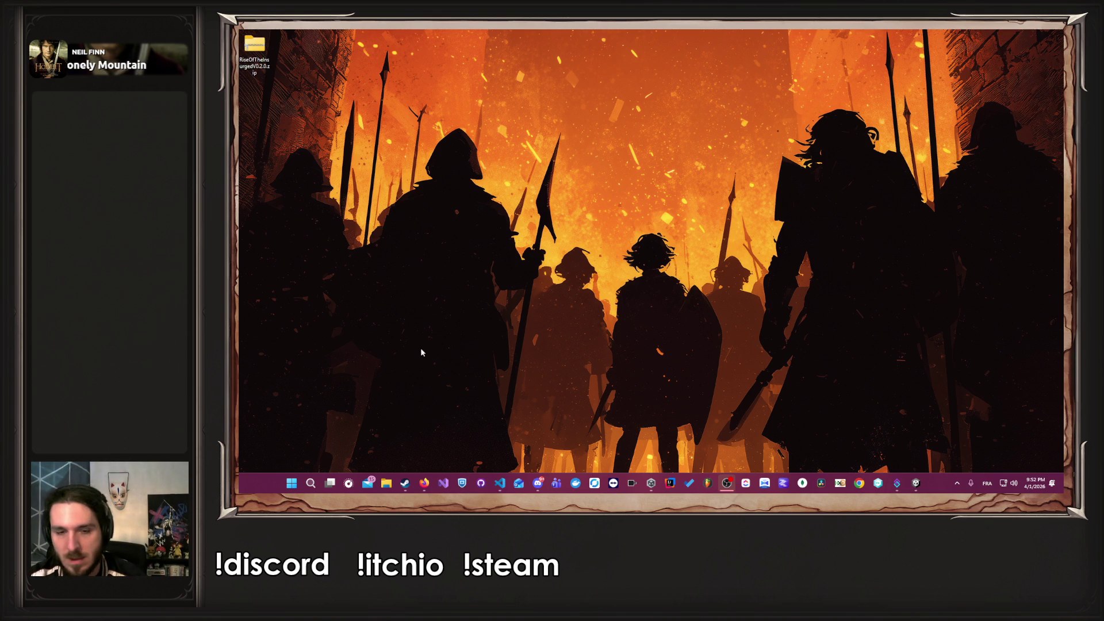
click(424, 483)
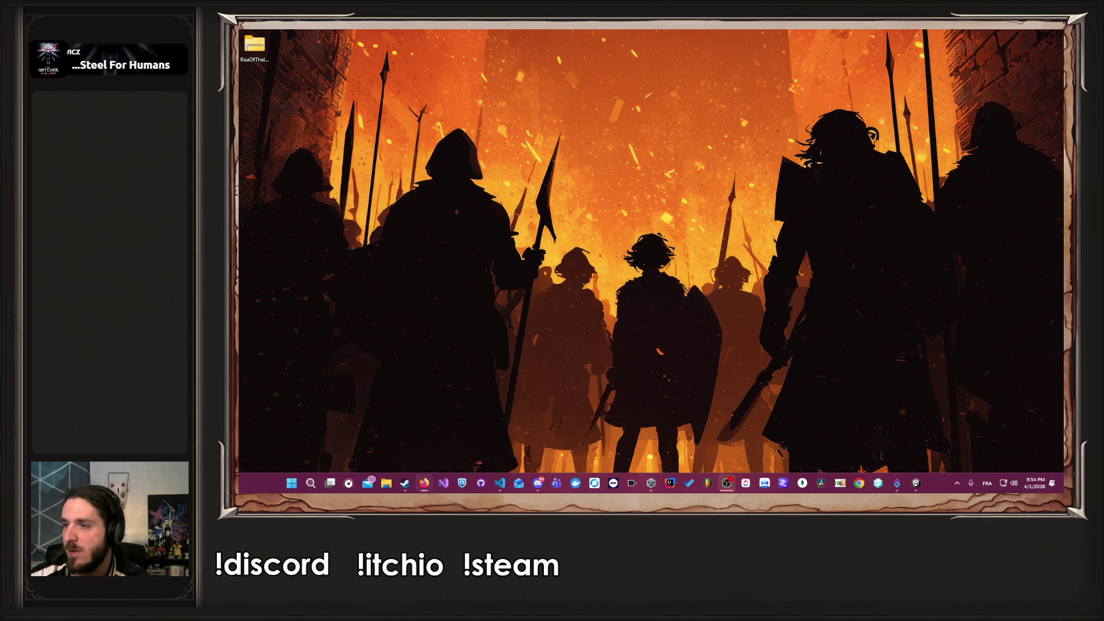
double_click(250, 56)
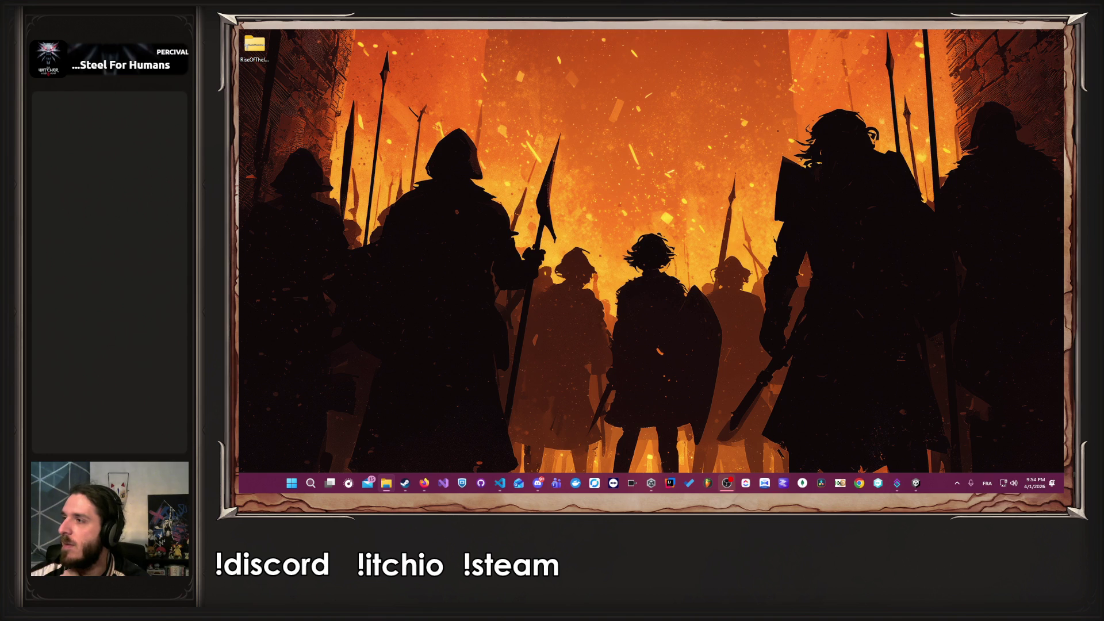
Begin renaming the desktop zip, then cancel and keep its original name.
right_click(261, 51)
click(339, 58)
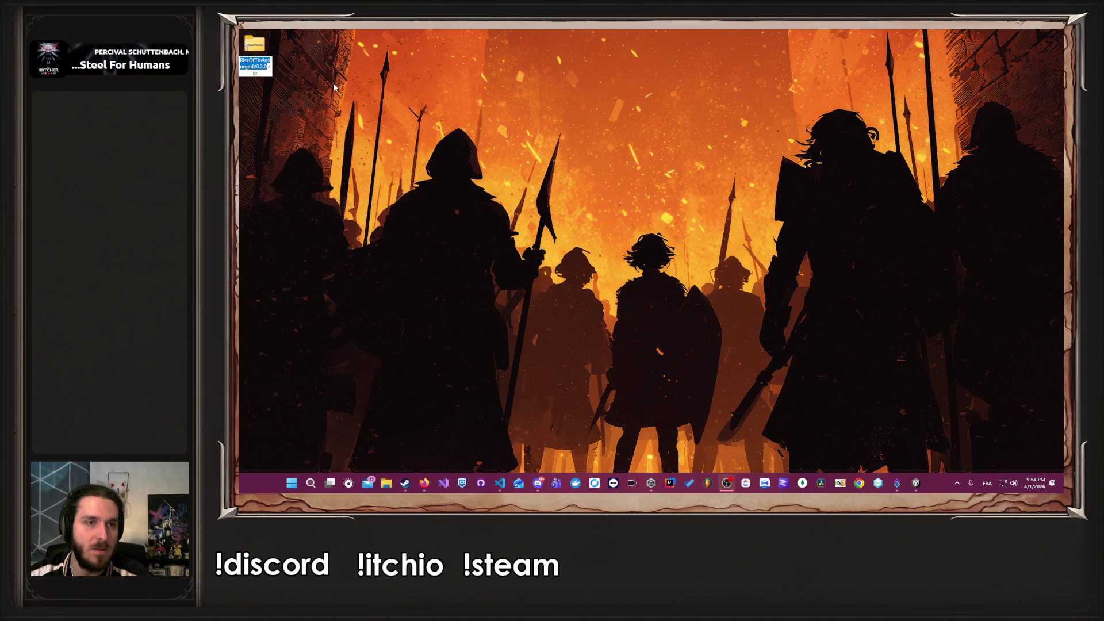
click(339, 94)
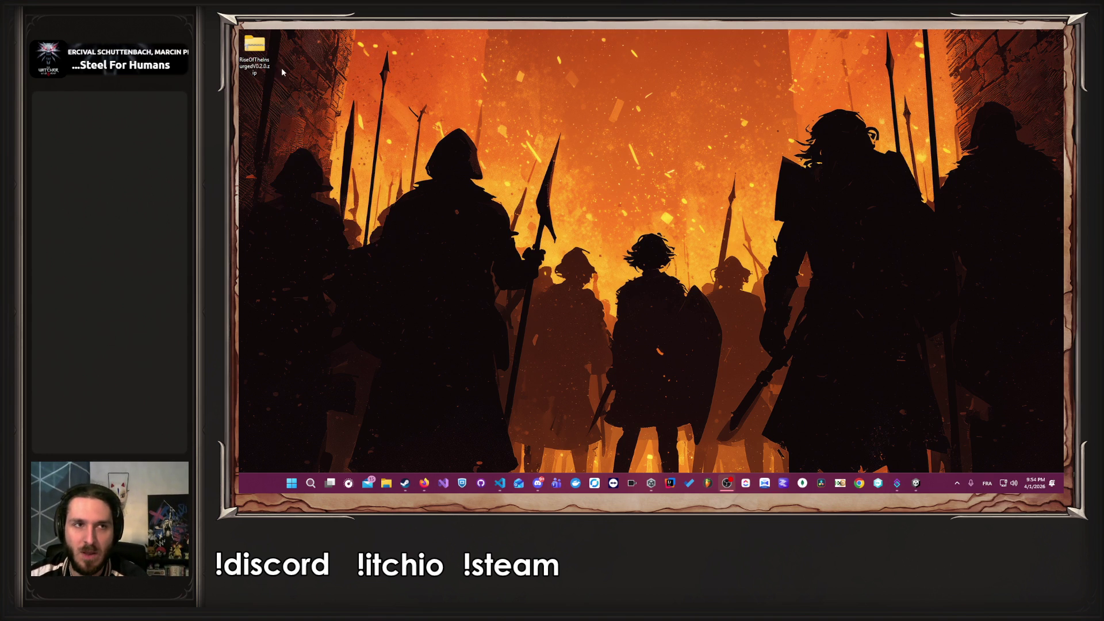
Check the desktop zip holds RiseOfTheInsurgedDesktop, then select all six build items.
double_click(266, 59)
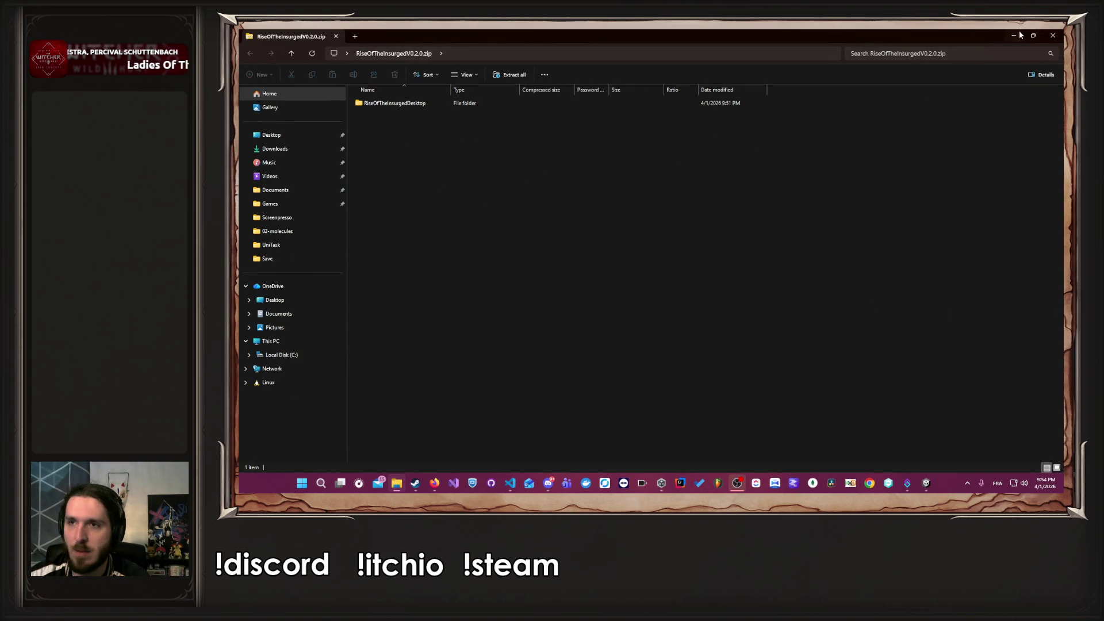
click(1053, 36)
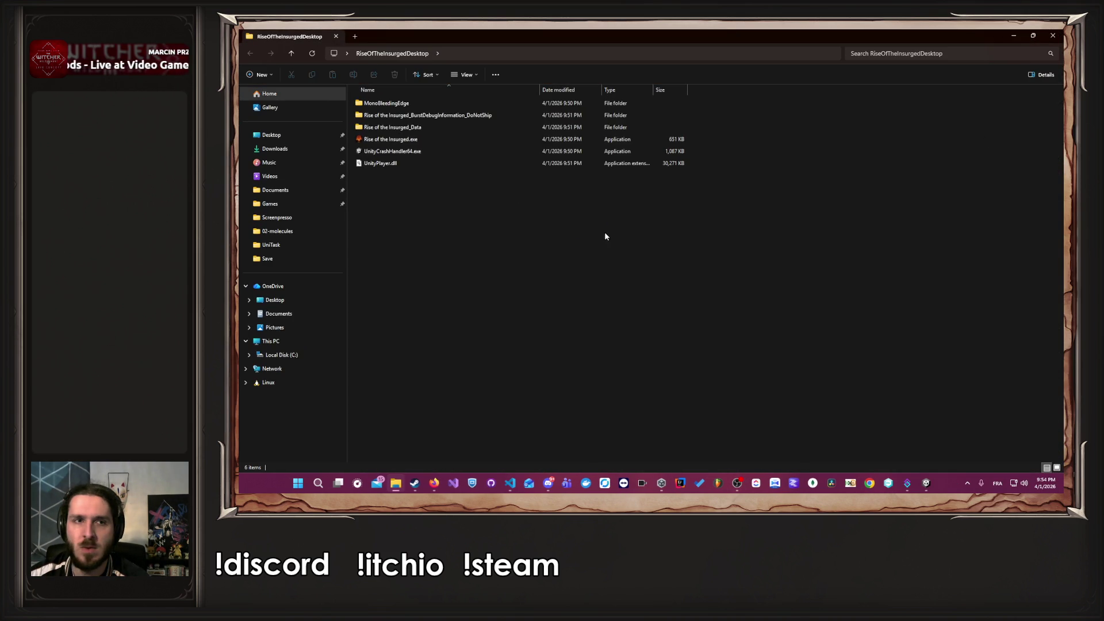
mouse_move(605, 232)
mouse_down()
mouse_move(402, 140)
mouse_move(387, 85)
mouse_move(403, 96)
mouse_up()
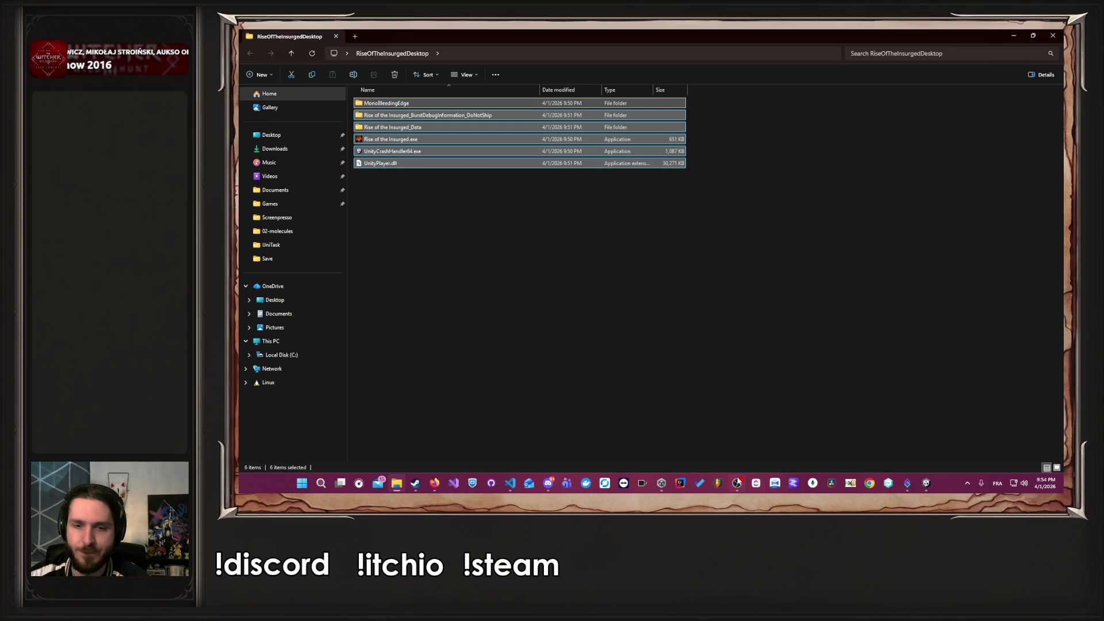
Compress the six selected build files into a new Rise of the Insurged.zip archive.
click(739, 482)
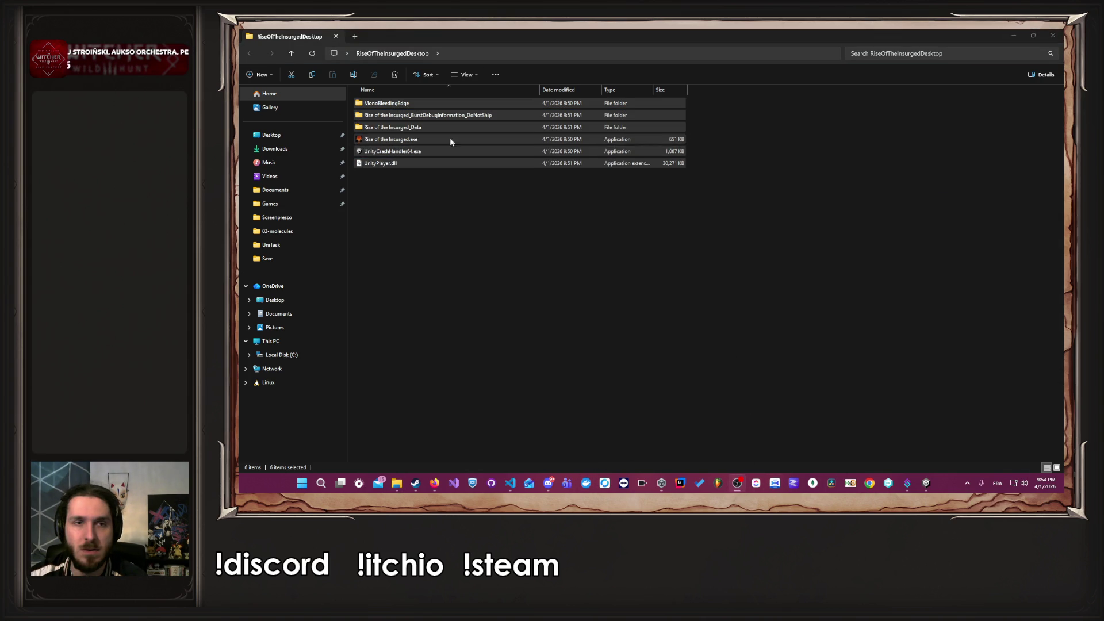
right_click(398, 142)
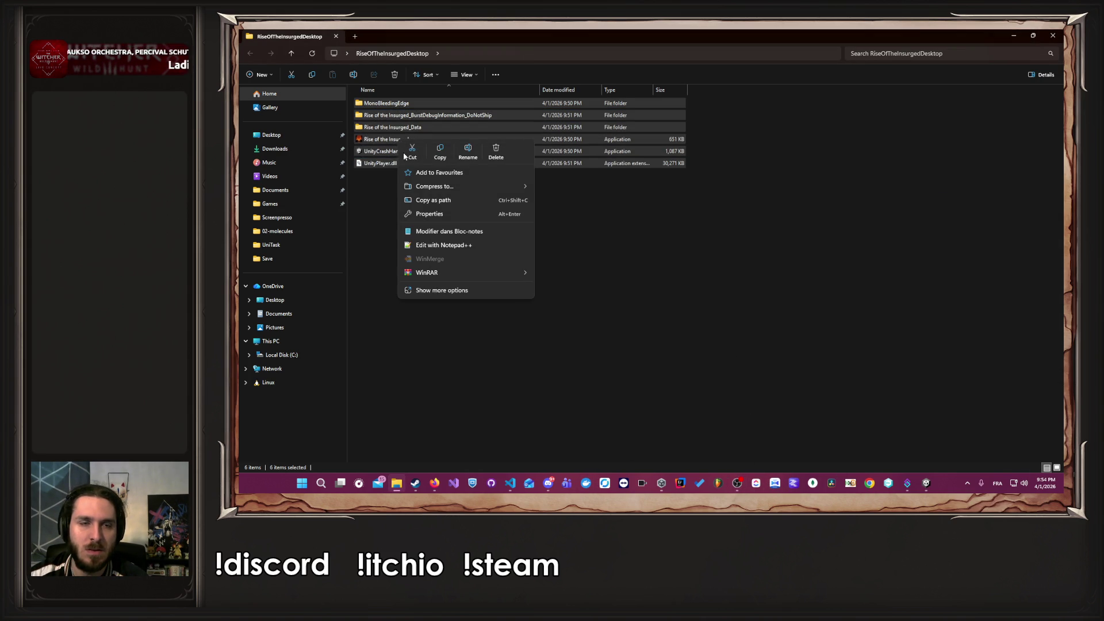
mouse_move(459, 186)
click(565, 187)
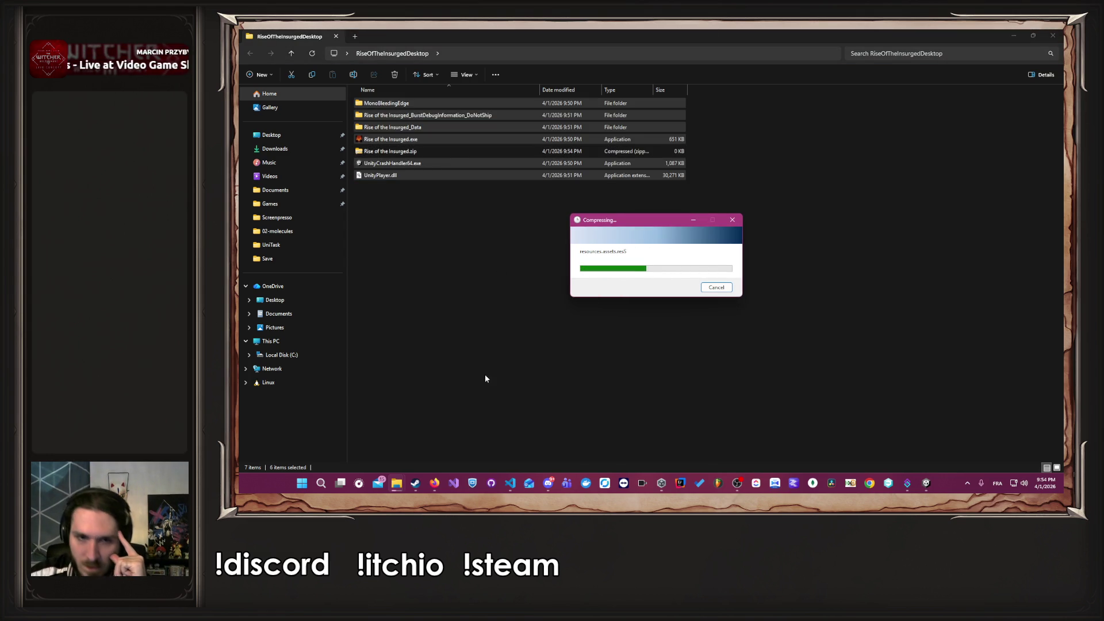
click(434, 483)
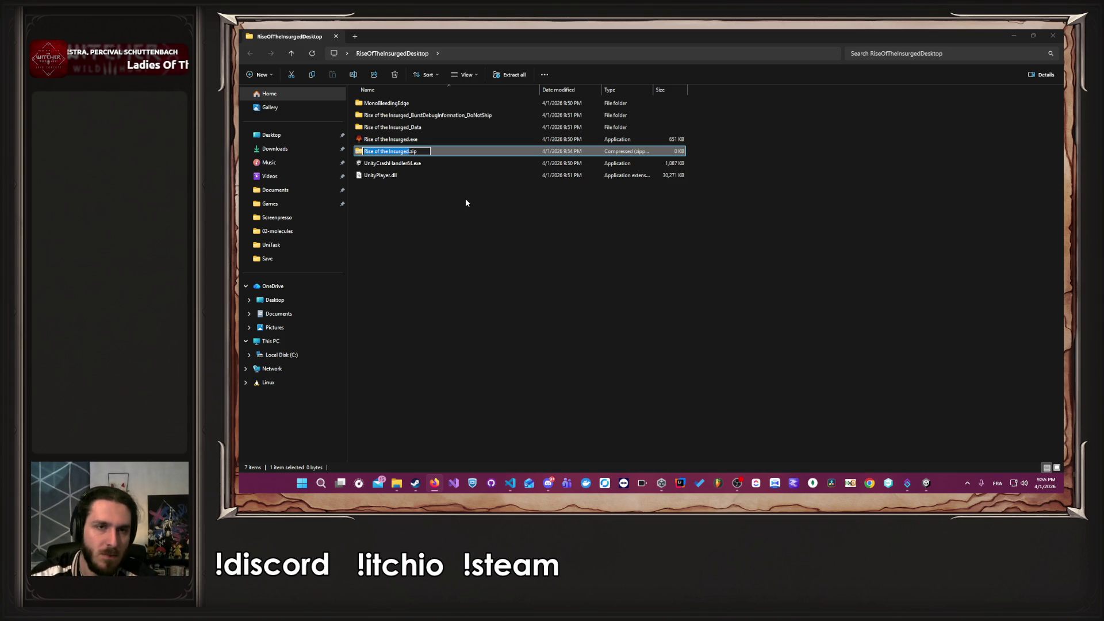
Rename the new archive to RiseOfTheInsurgedV0.2.0.zip, fixing the duplicated extension.
right_click(388, 153)
click(458, 167)
text(RiseOfTheInsurgedV0.2.0.zip)
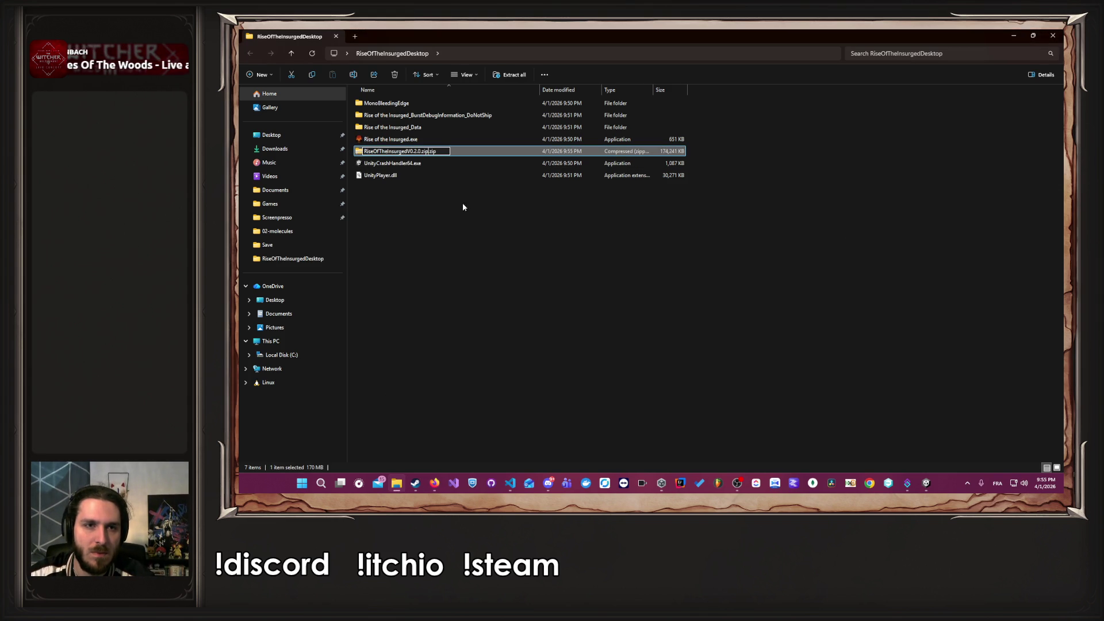
key(BackSpace)
key(BackSpace)
key(BackSpace)
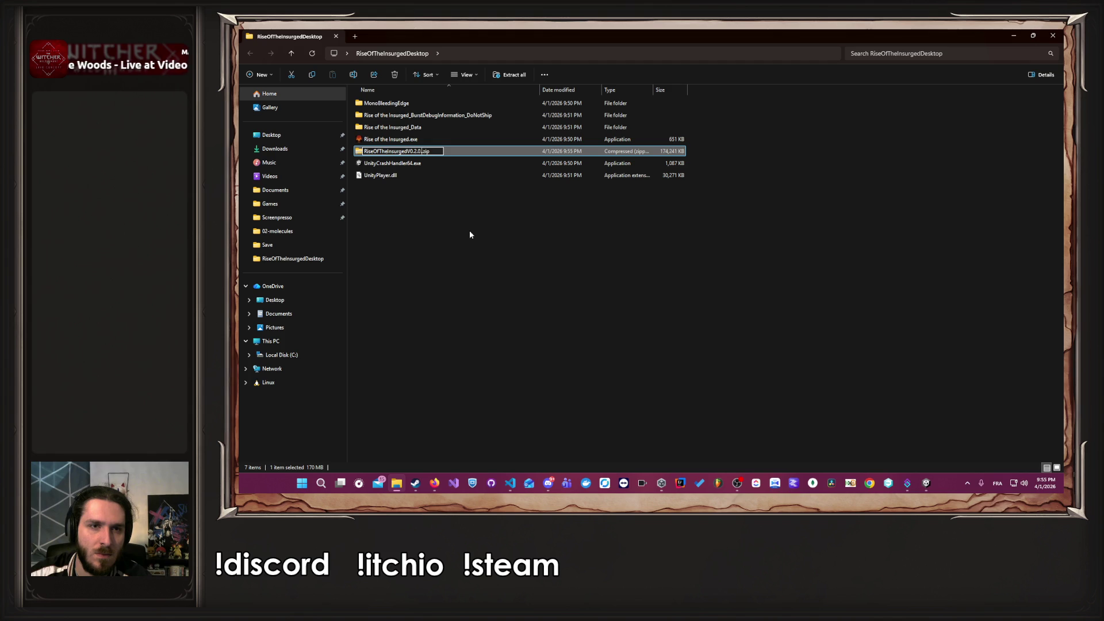
key(Return)
Move RiseOfTheInsurgedV0.2.0.zip onto the desktop and close the build folder window.
key(super+Down)
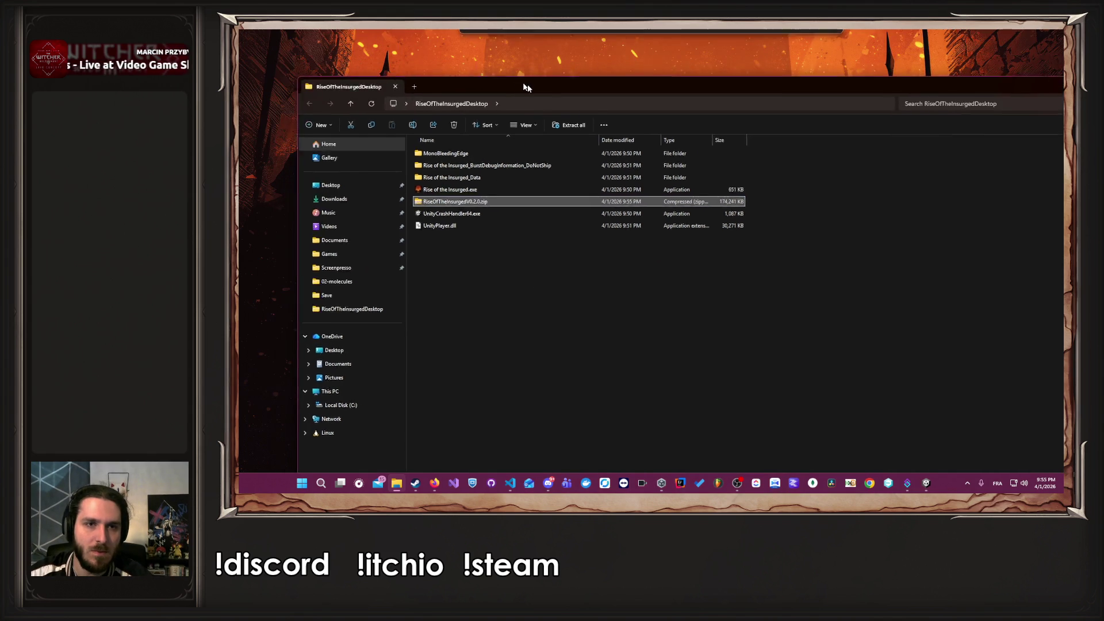
drag(613, 225, 321, 138)
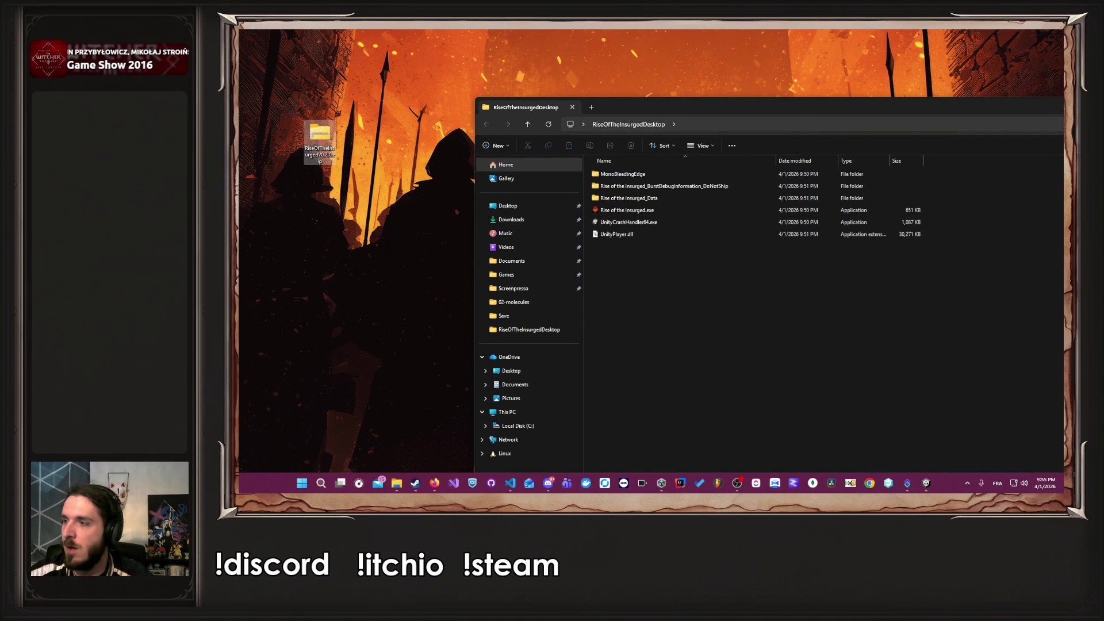
key(ctrl+w)
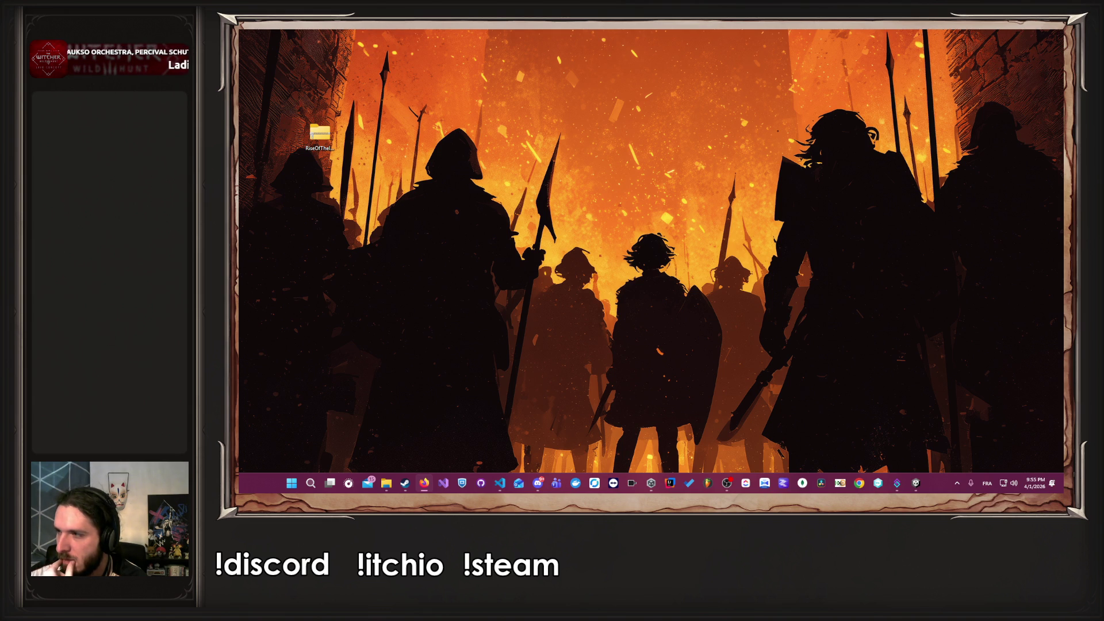
Switch between the open windows and return to the browser.
key(alt+Tab)
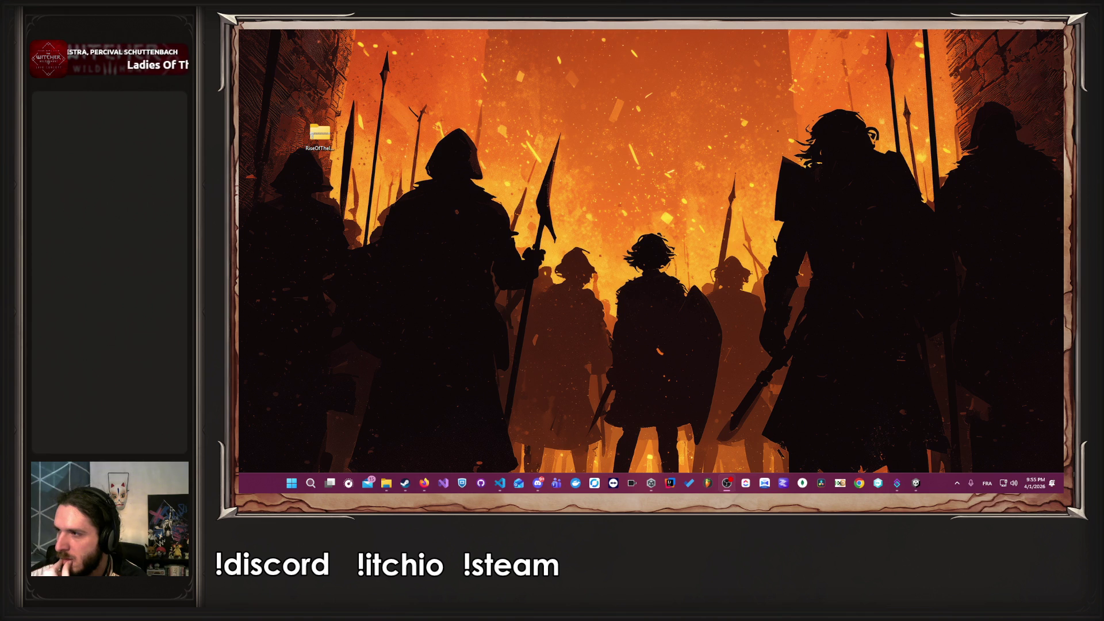
key(alt+Tab)
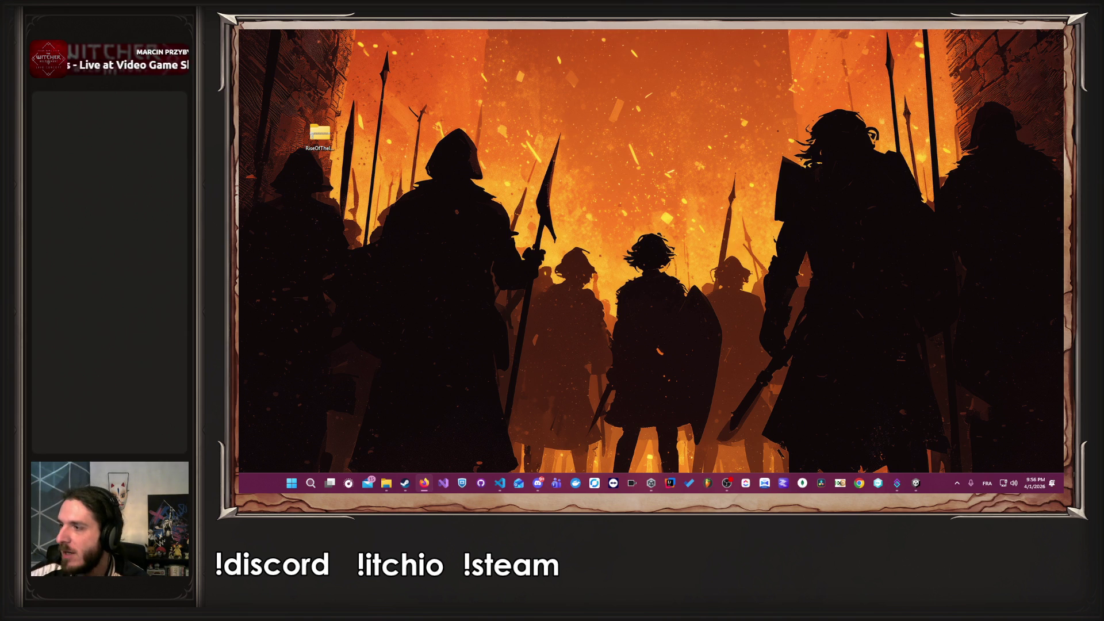
click(726, 483)
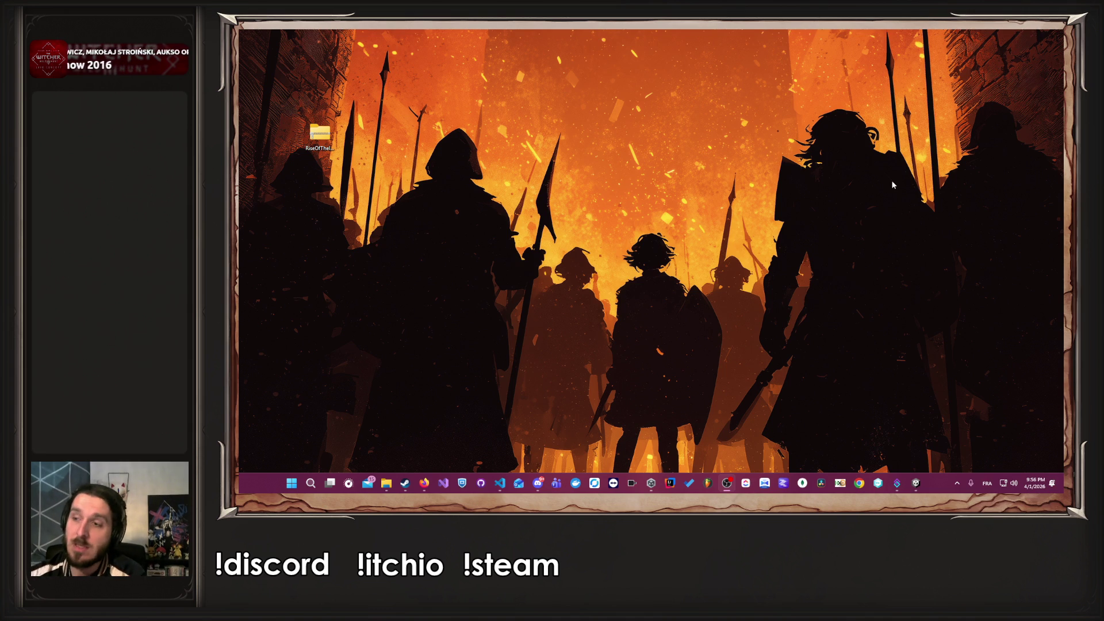
click(422, 486)
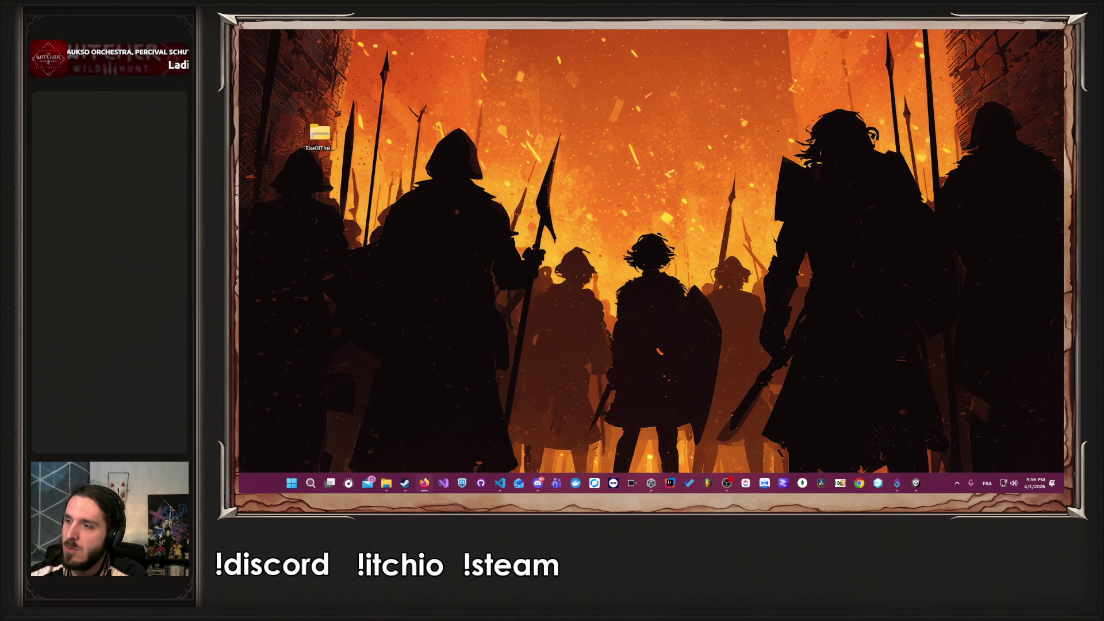